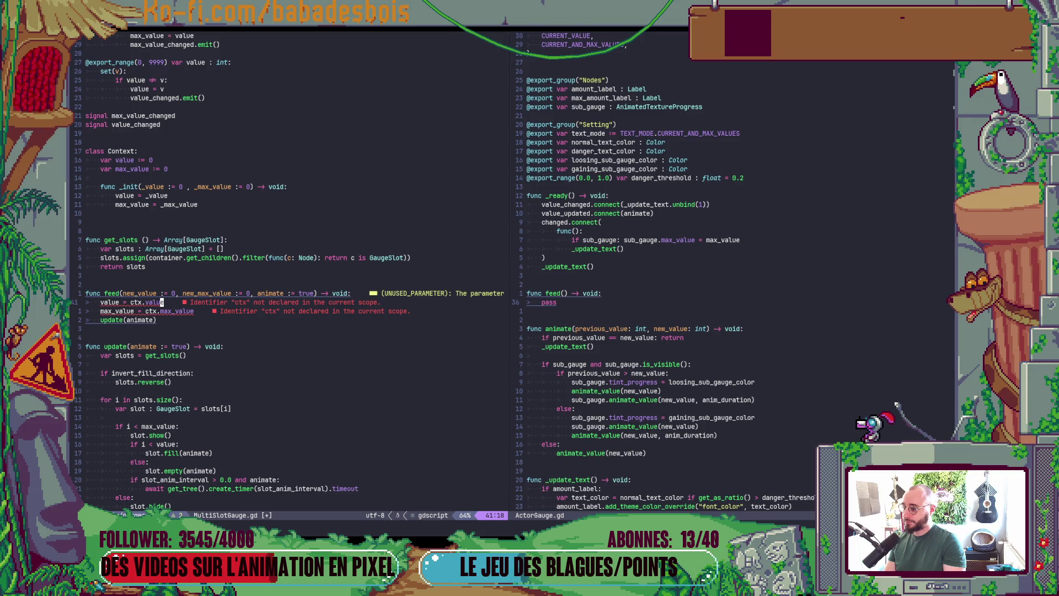
Step: Replace ctx.value and ctx.max_value in feed() with new_value and new_max_value, then save
text(Bc)
text(new_value)
key(Escape)
text(jBC)
text(new_max_value)
key(Escape)
text(:w)
key(Return)
Step: Delete the inner Context class block from MultiSlotGauge.gd and save the file
key(braceleft)
key(braceleft)
key(braceleft)
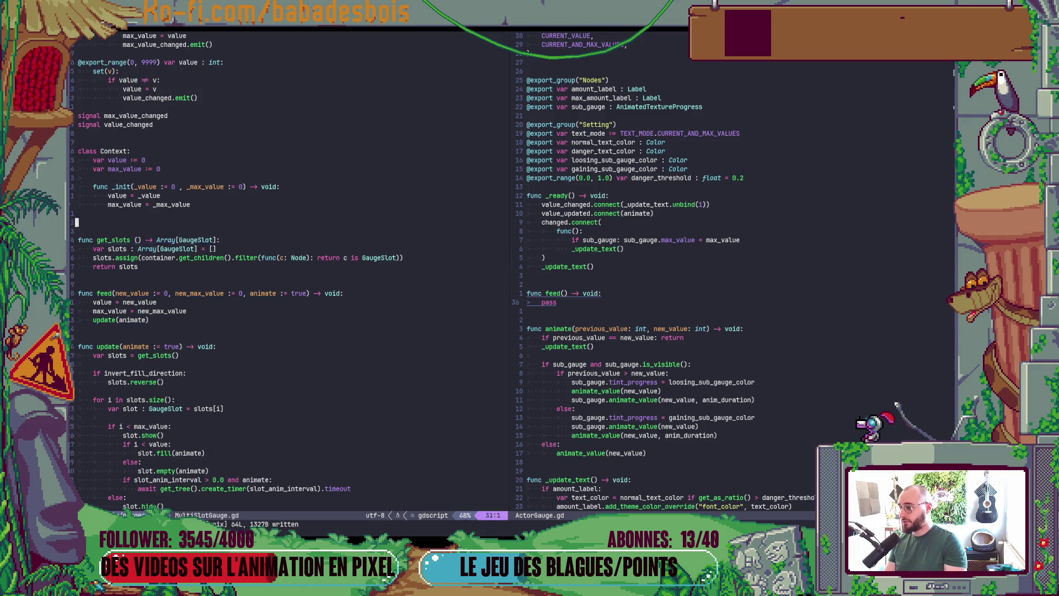
key(j)
key(j)
key(j)
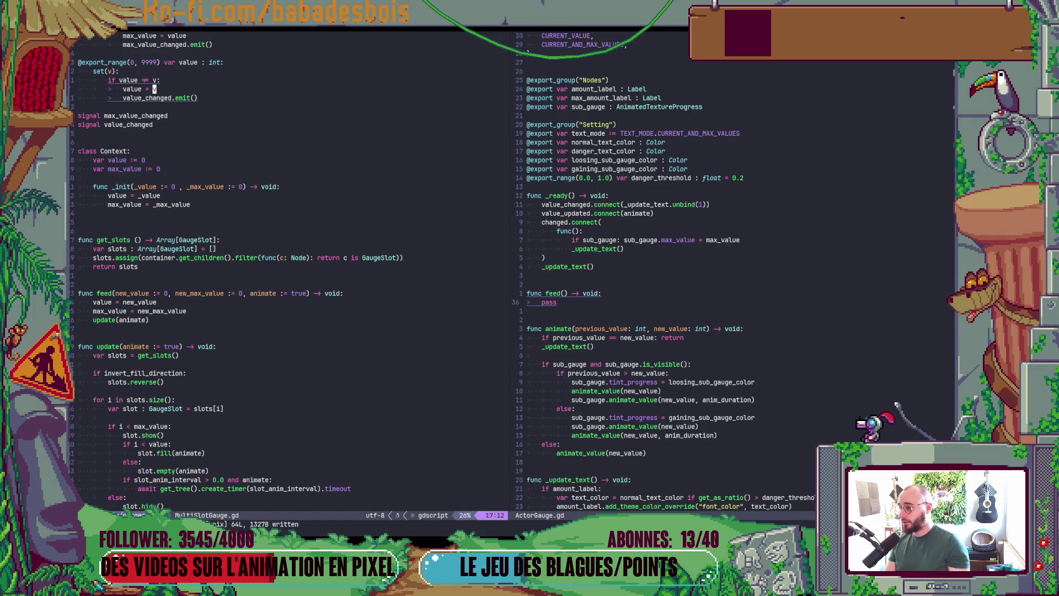
scroll(226, 159, up, 1)
scroll(221, 165, up, 2)
click(175, 223)
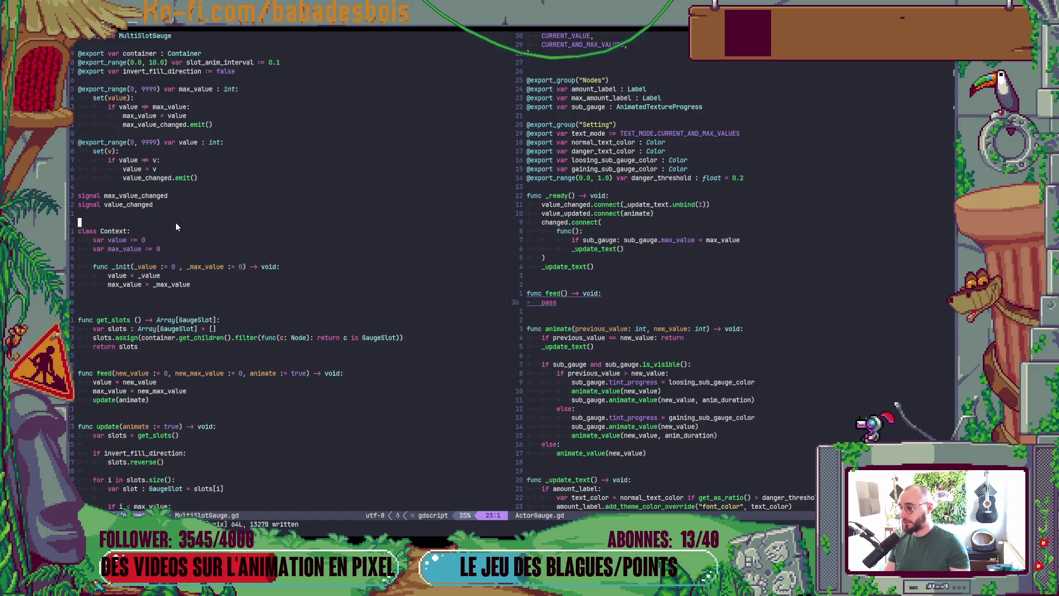
key(v)
key(j)
key(j)
key(j)
key($)
key(j)
key(j)
key(j)
key(d)
key(x)
key(d)
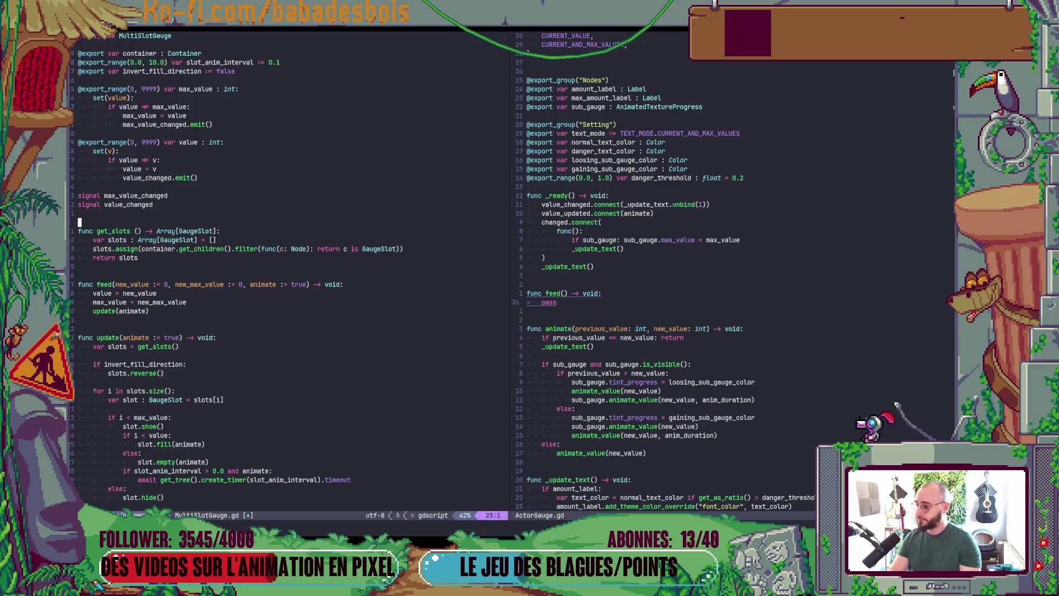
key(ctrl+s)
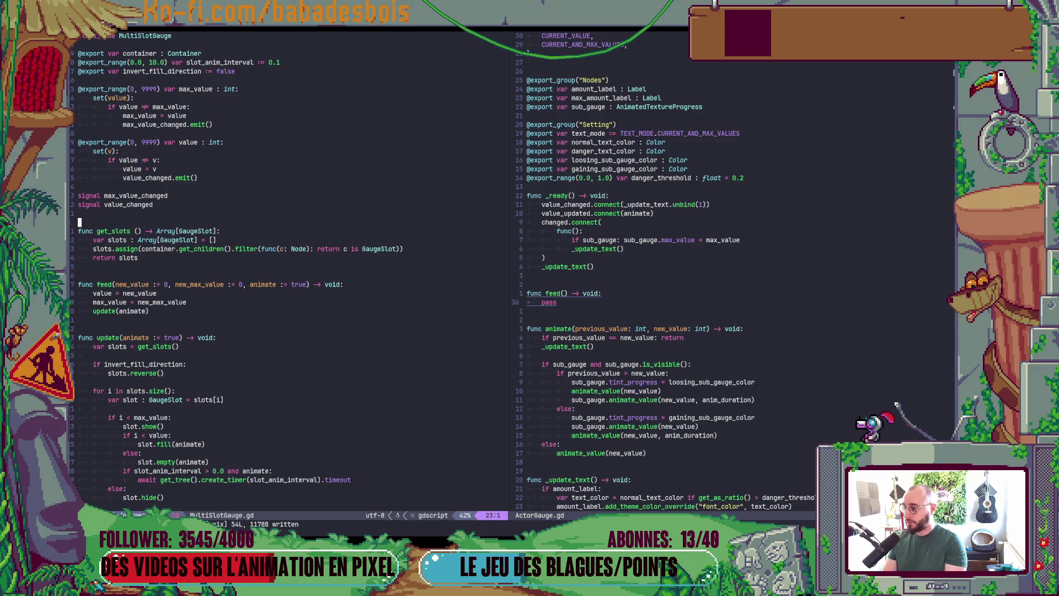
Step: Copy MultiSlotGauge's feed function over ActorGauge.gd's empty feed stub and save
mouse_move(77, 284)
mouse_down()
mouse_move(156, 297)
mouse_move(157, 310)
mouse_up()
key(y)
click(555, 303)
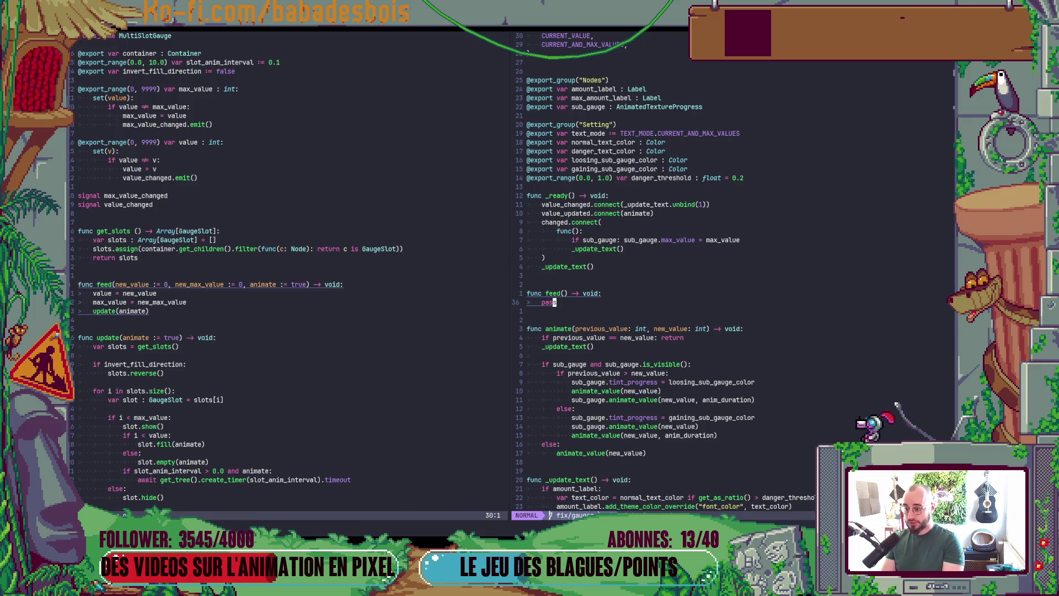
key(k)
key(V)
key(j)
key(p)
key(ctrl+s)
Step: Move the update(animate) call above the value assignments and open a blank line above it
click(535, 328)
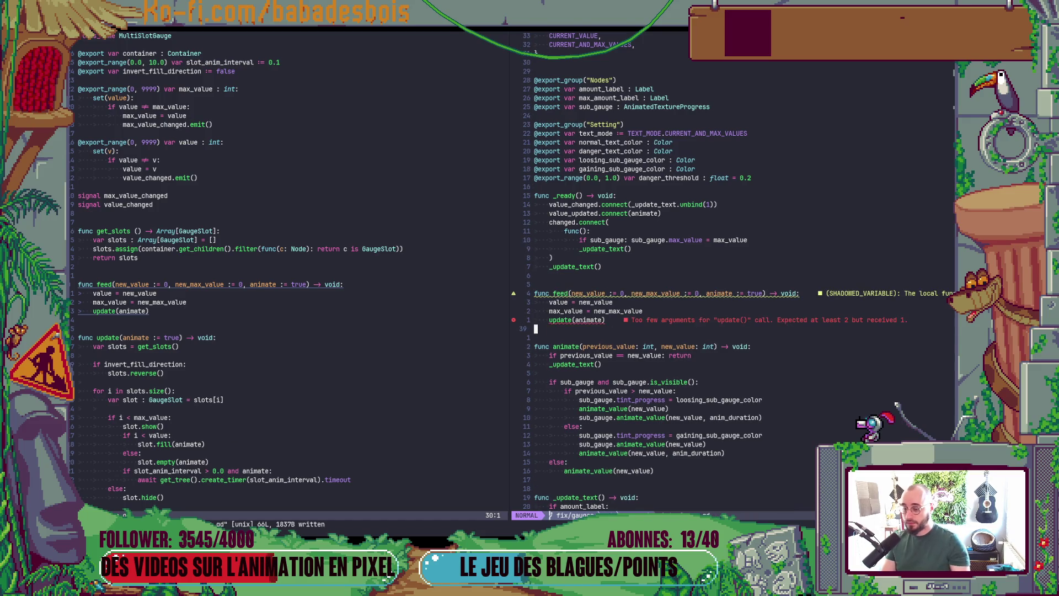
scroll(535, 421, down, 3)
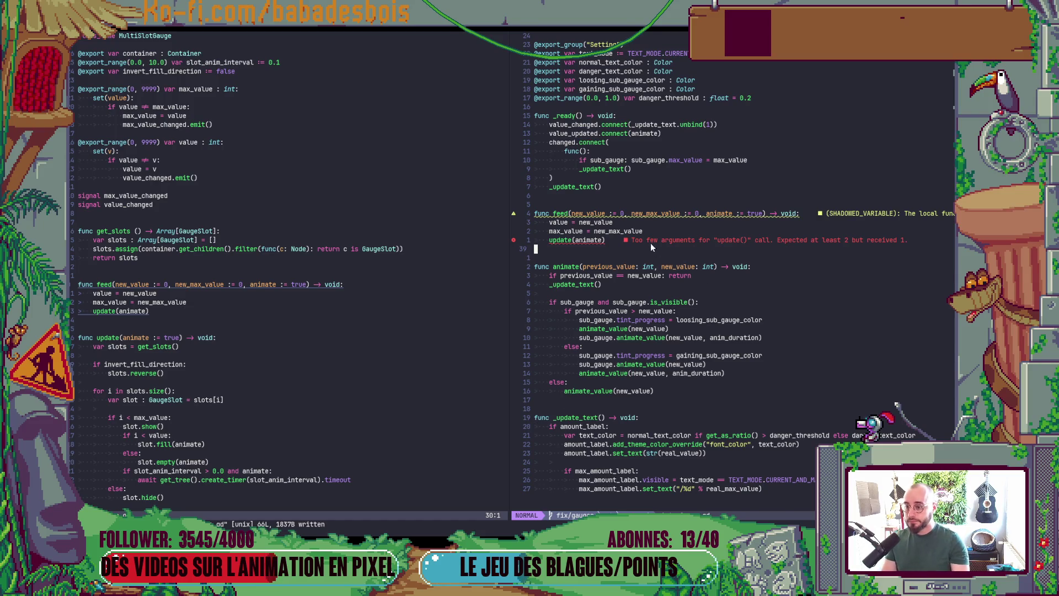
click(609, 242)
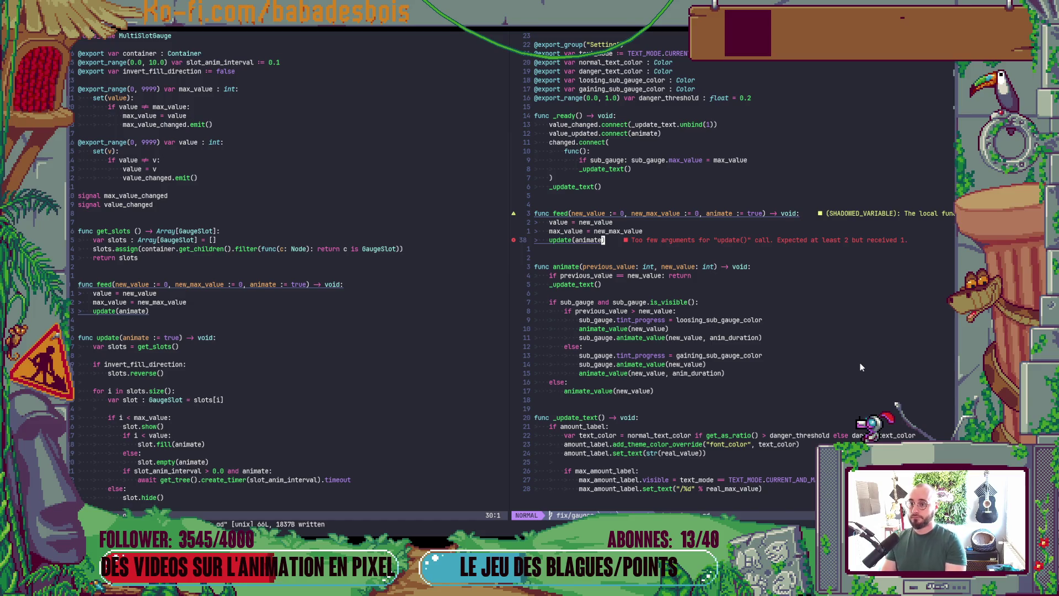
scroll(601, 402, up, 5)
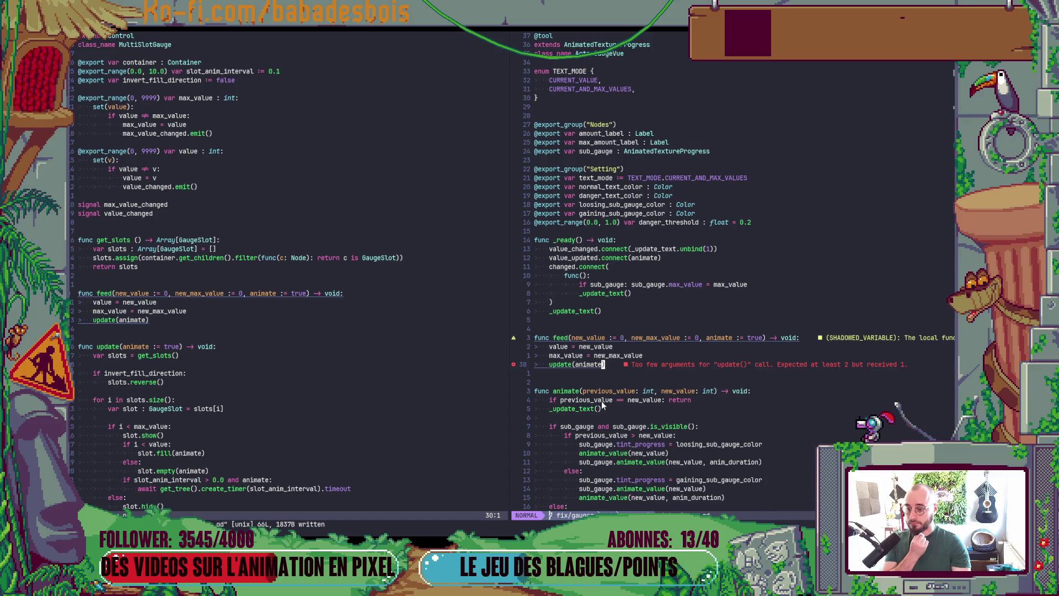
scroll(635, 385, down, 4)
key(k)
key(k)
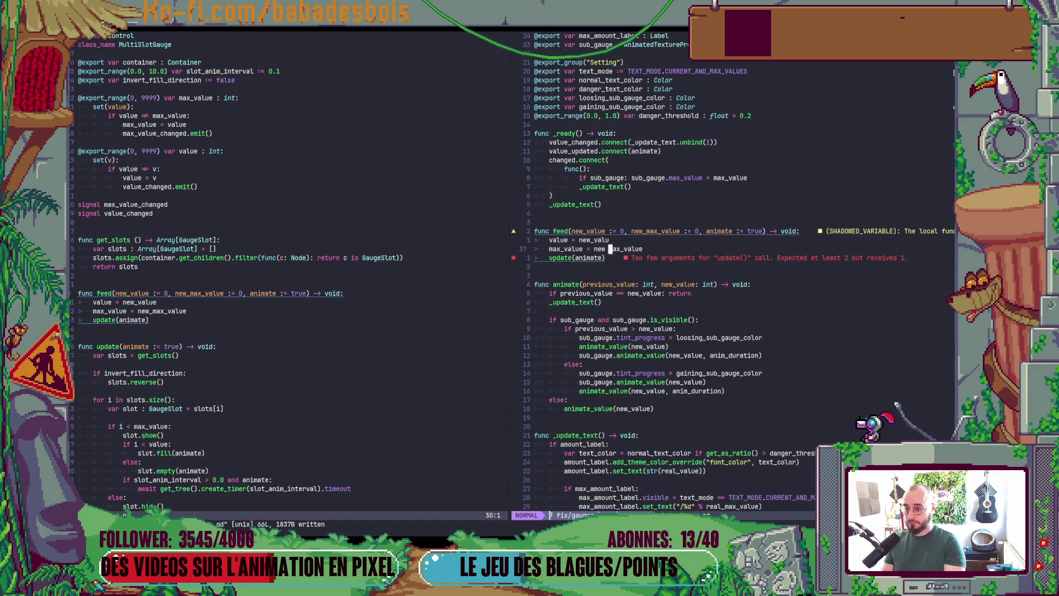
key(j)
key(j)
key(alt+k)
key(alt+k)
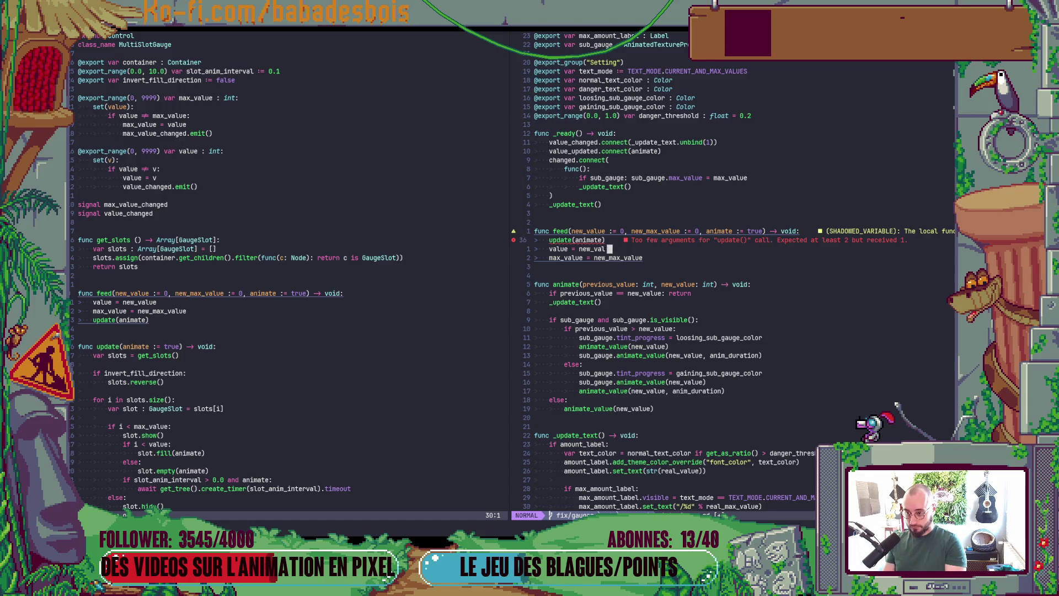
key(shift+o)
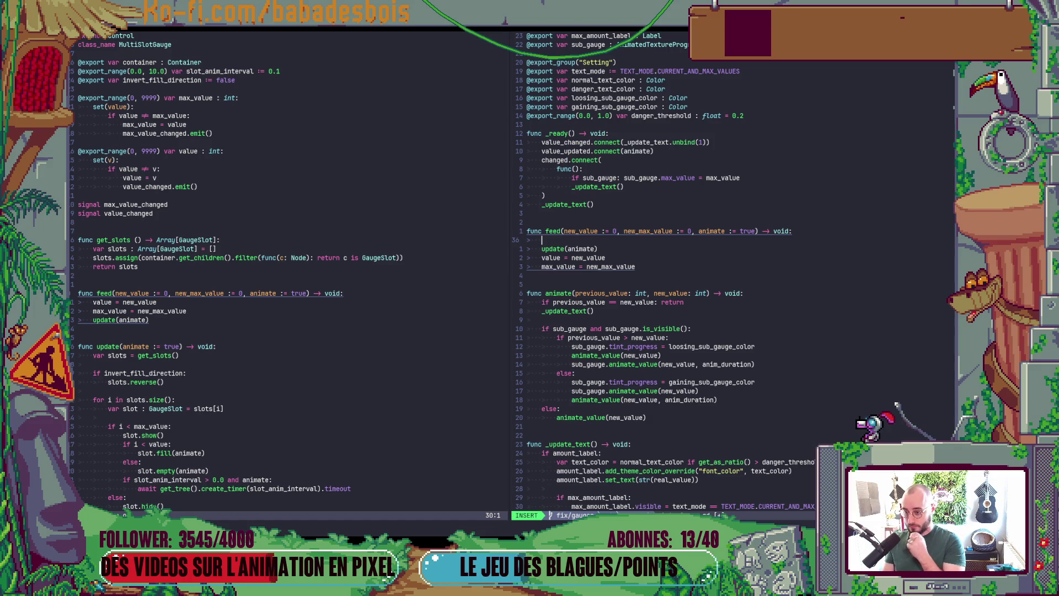
Step: Write 'if animate:' above update(animate), then move to the animate parameter in feed()'s signature
text(if animate:)
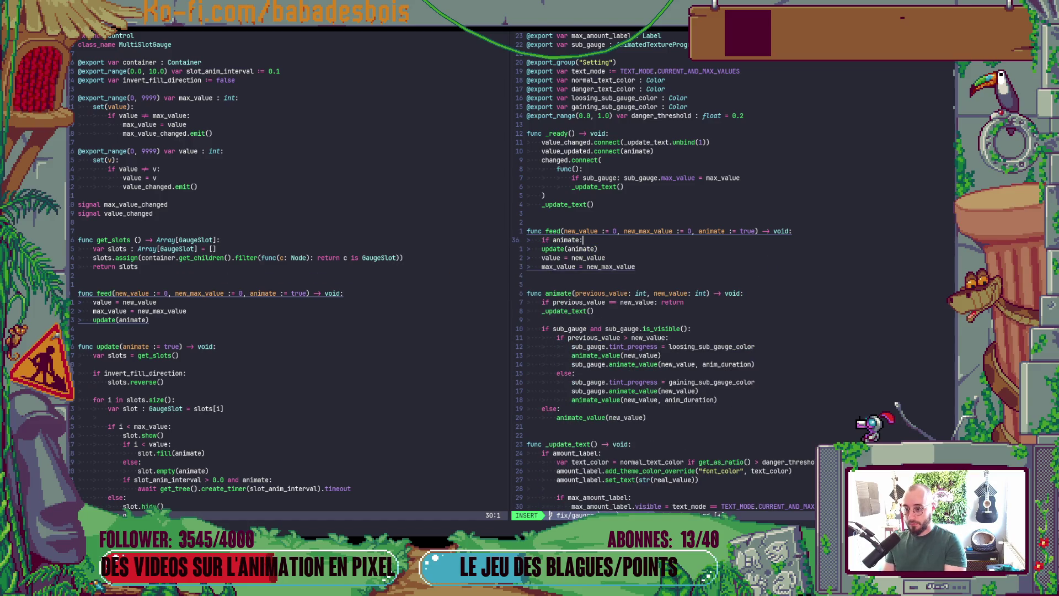
key(Escape)
key(j)
key(shift+v)
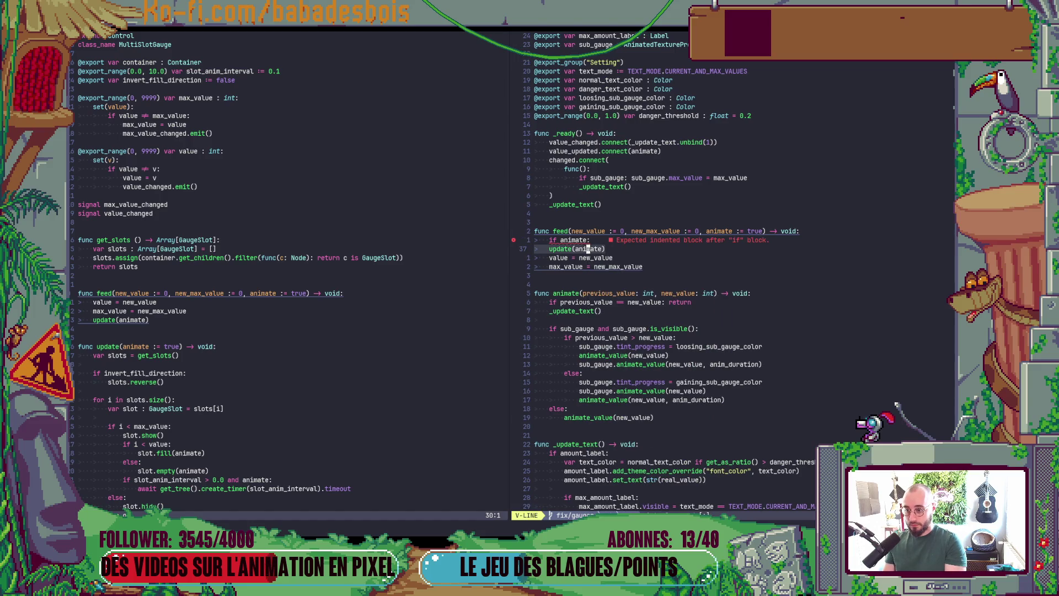
key(Escape)
key(k)
key(k)
key($)
key(b)
key(b)
key(b)
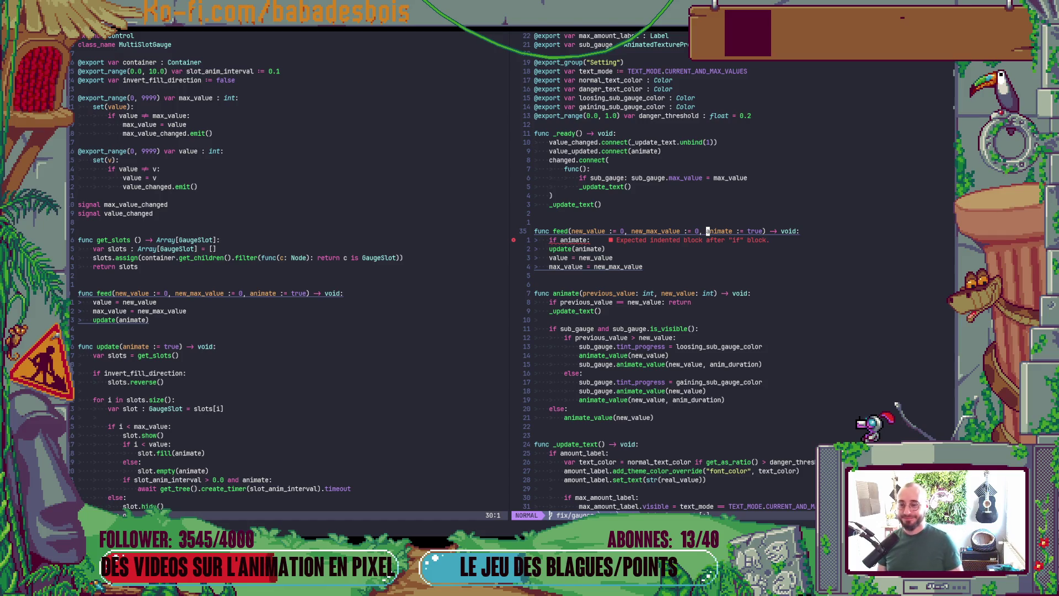
key(j)
key(j)
key(j)
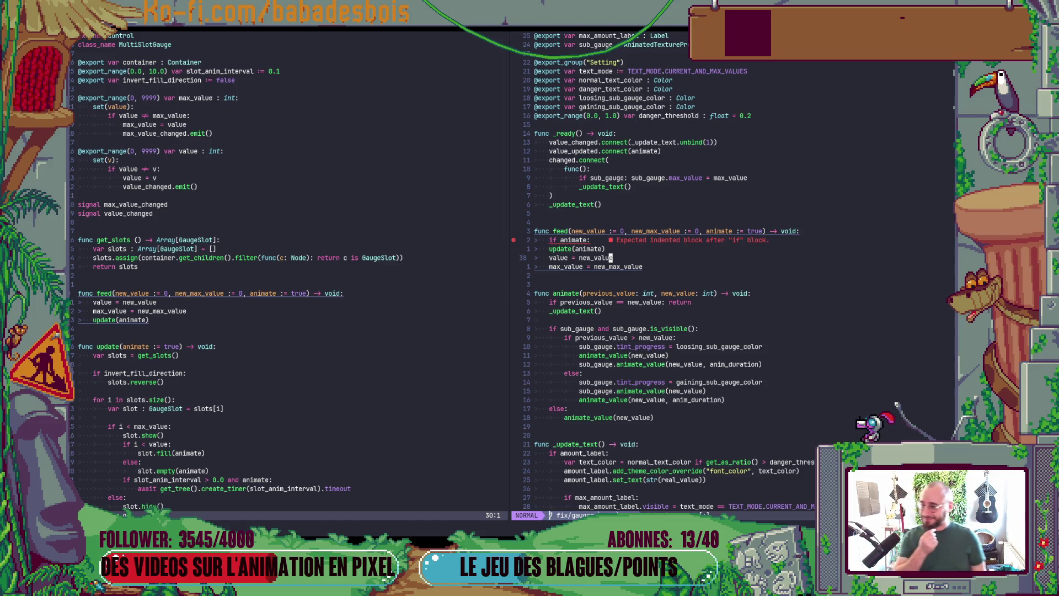
key(k)
key(k)
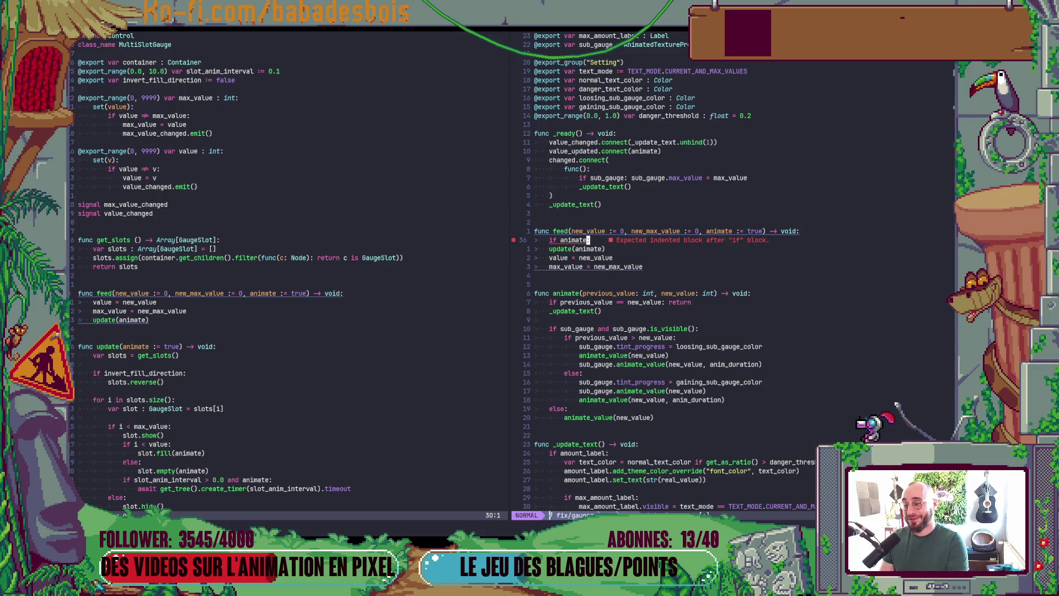
key(j)
key(j)
key(k)
key(k)
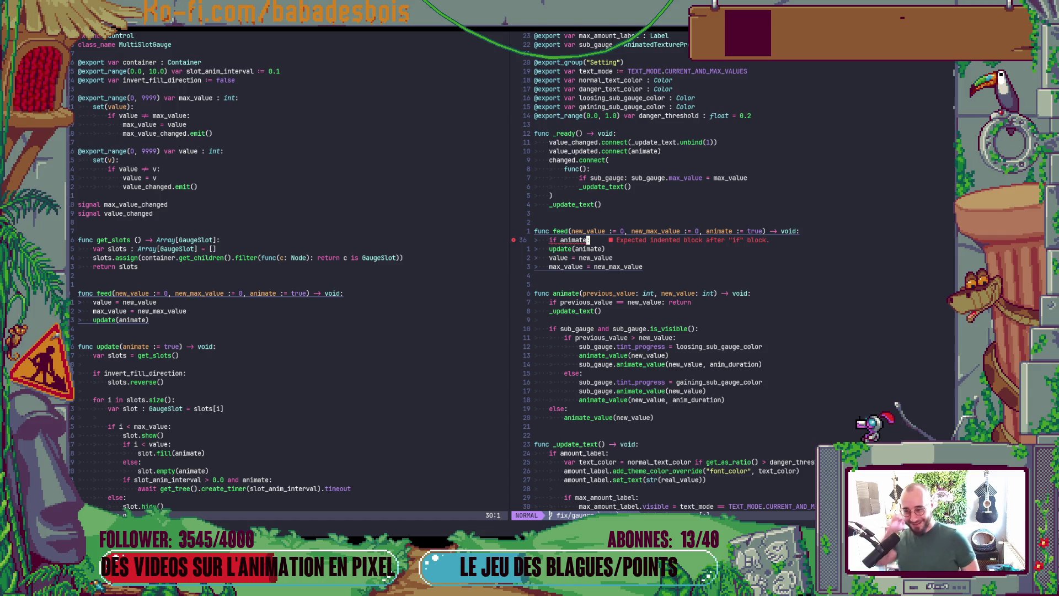
key(j)
key(shift+v)
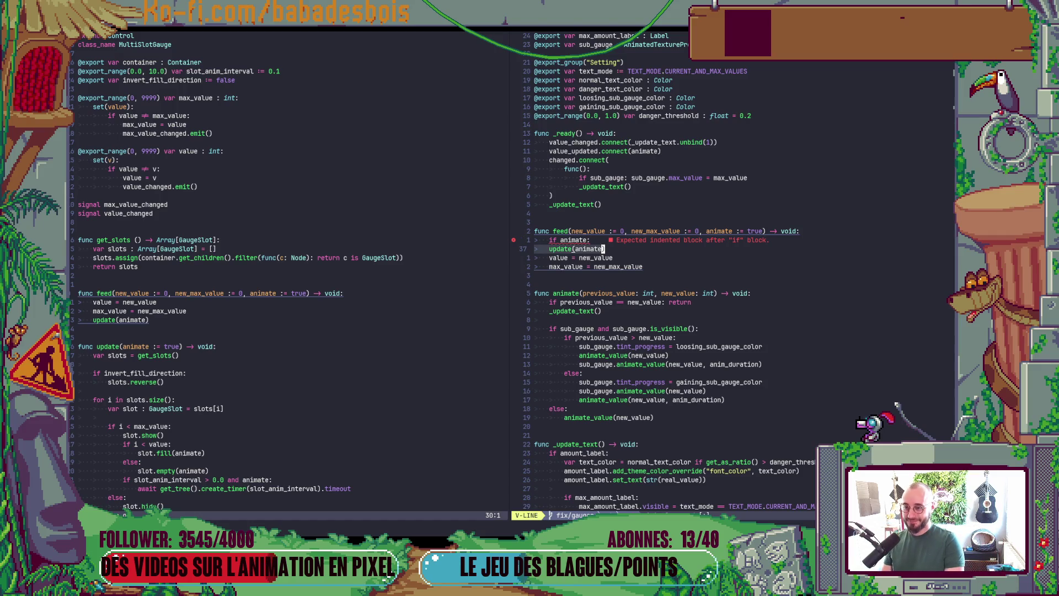
key(Escape)
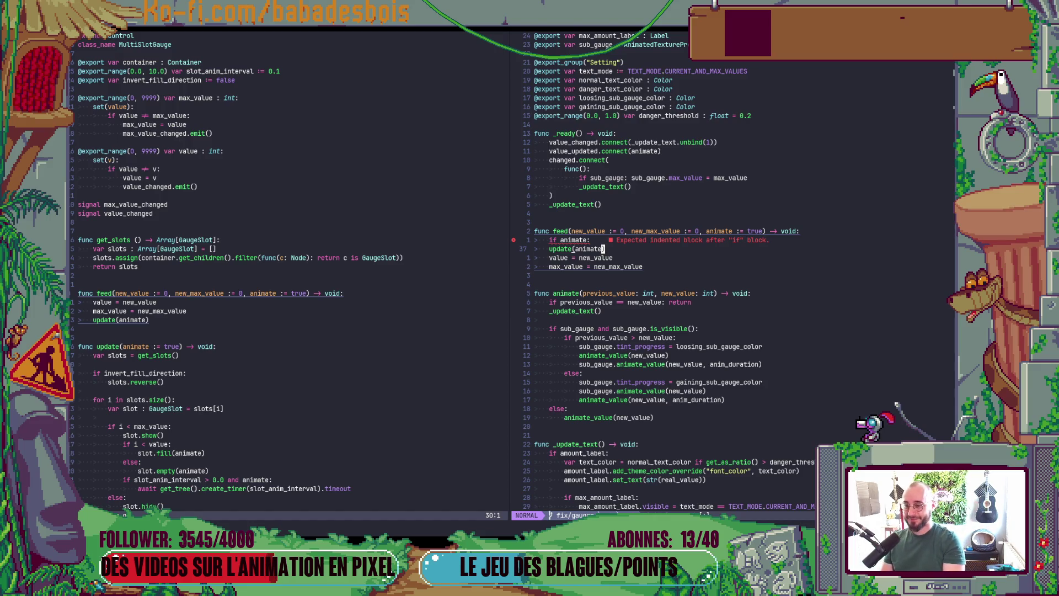
key(k)
key(k)
key($)
key(b)
key(b)
key(b)
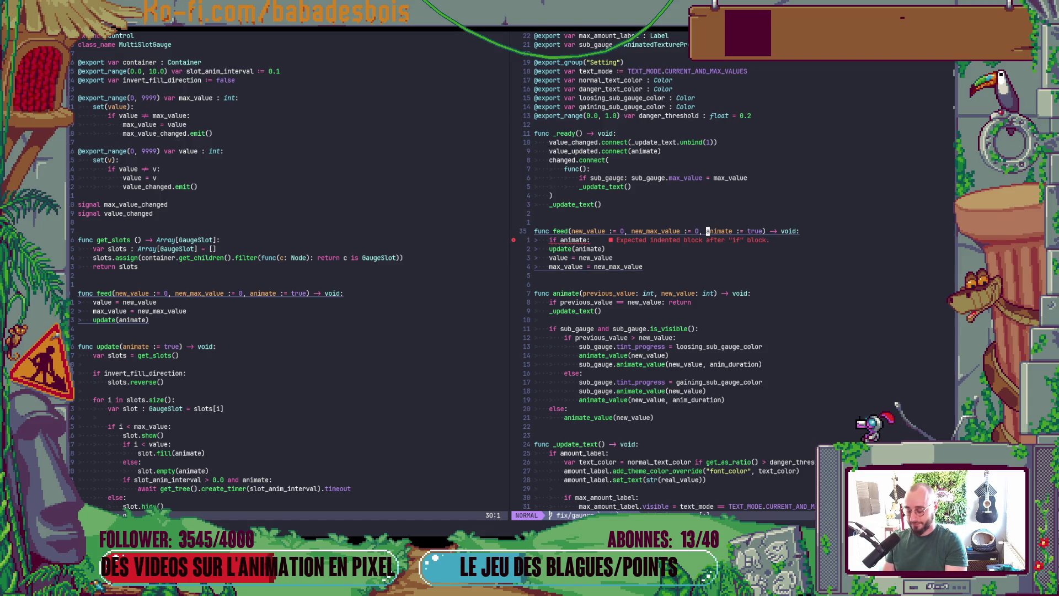
Step: Rename feed()'s animate parameter and the if condition to 'animated'
text(ineed)
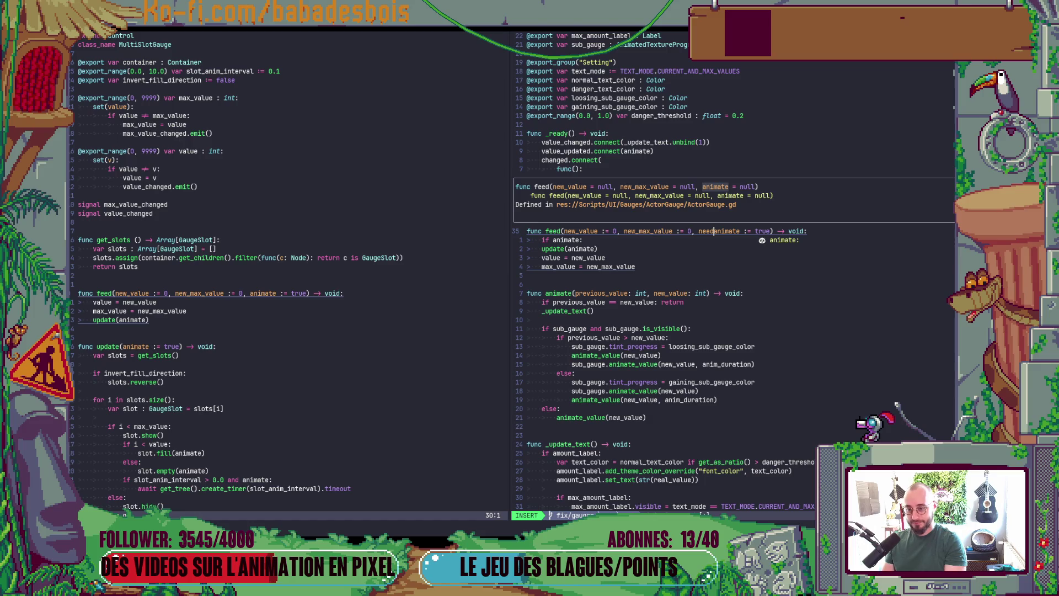
key(BackSpace)
key(BackSpace)
key(BackSpace)
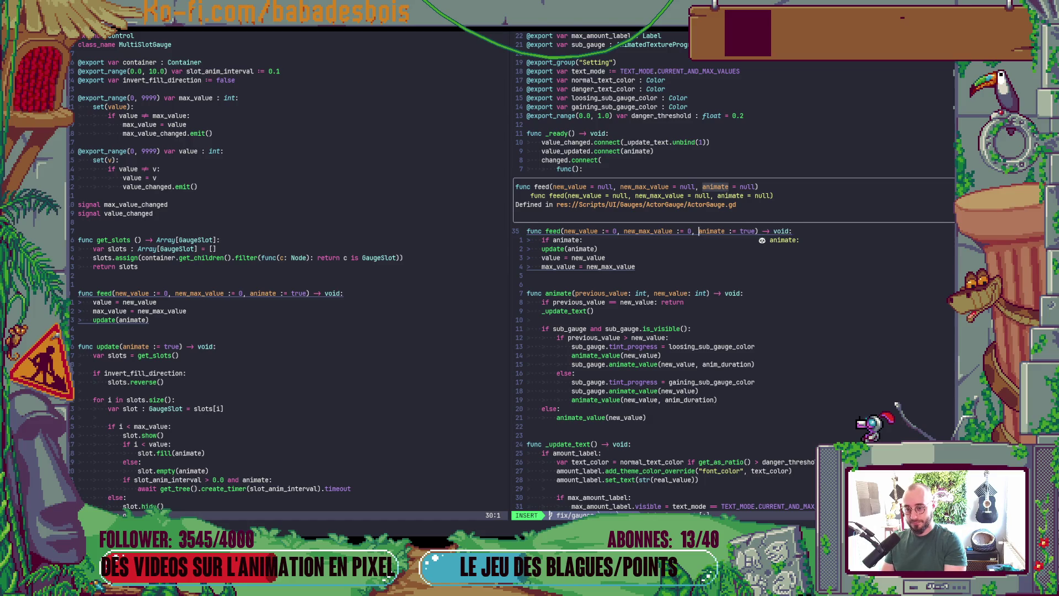
key(Right)
key(Right)
key(Right)
text(d)
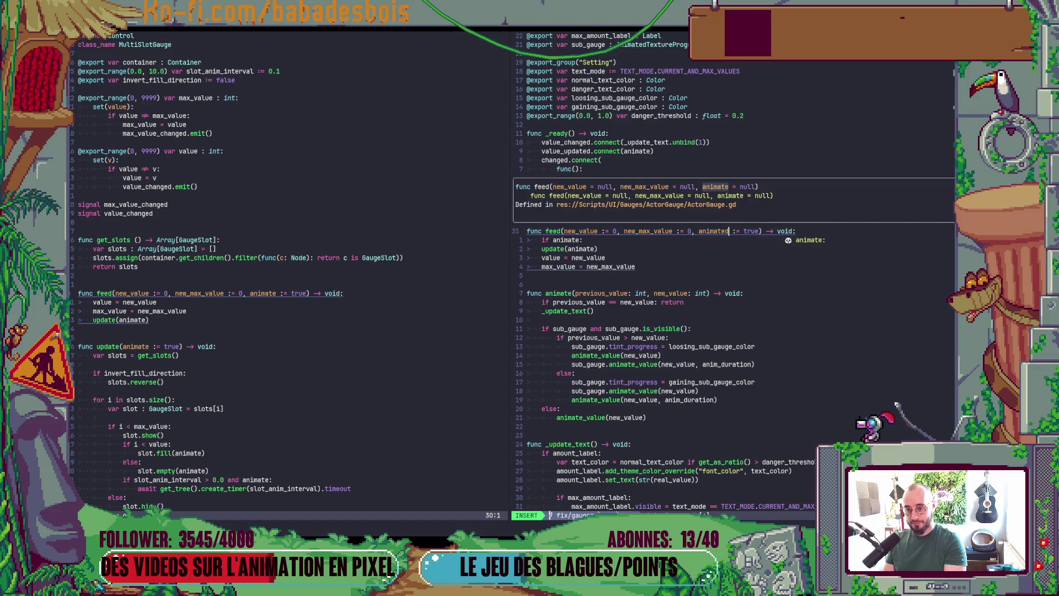
key(Escape)
text(jid)
key(Escape)
key(j)
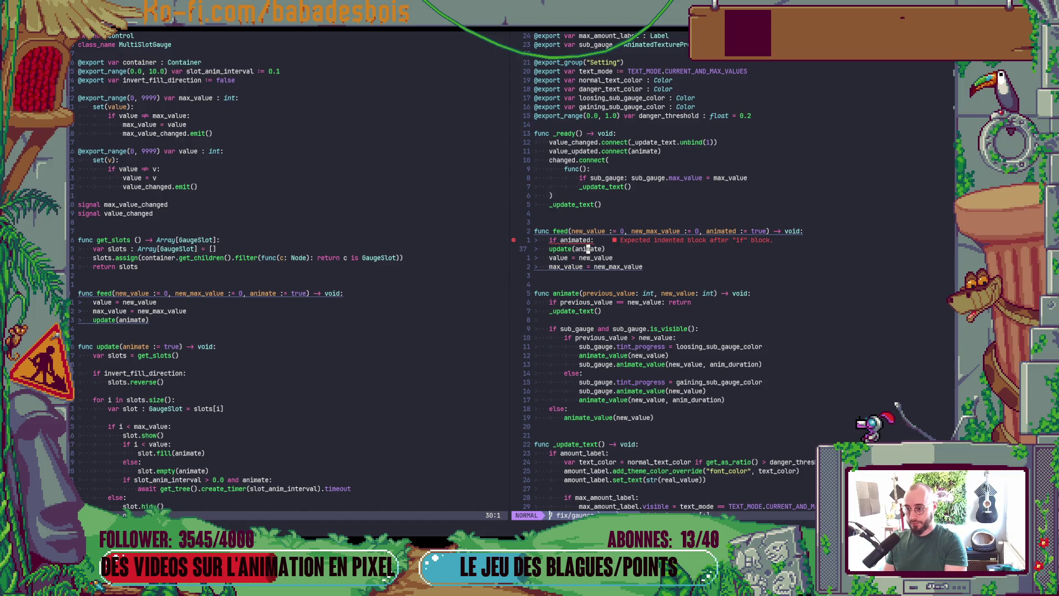
Step: Add an animate() call under 'if animated:', then scroll up toward the changed.connect( line
text(Oanimated)
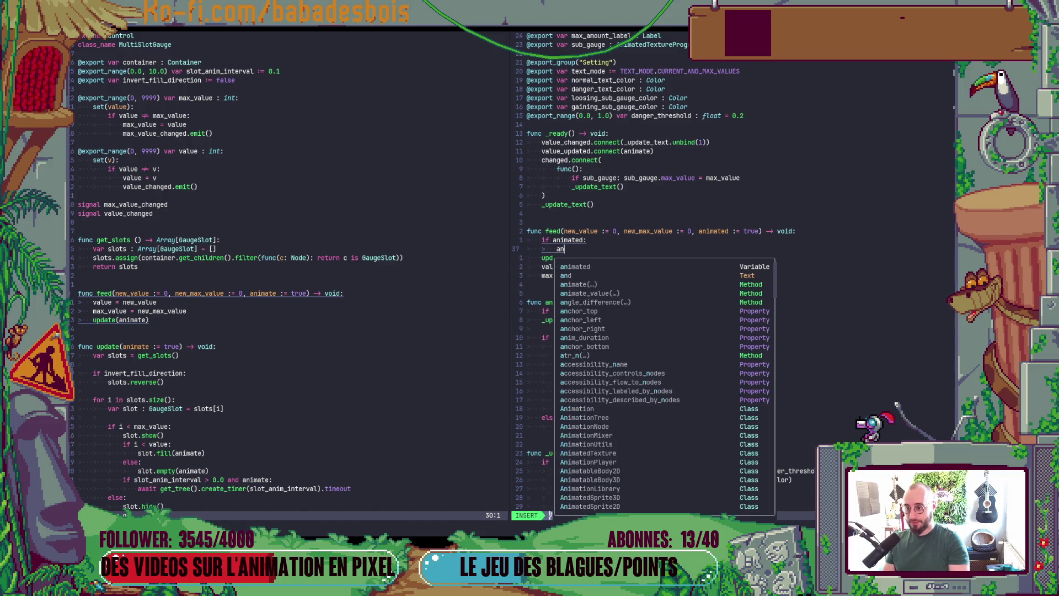
key(BackSpace)
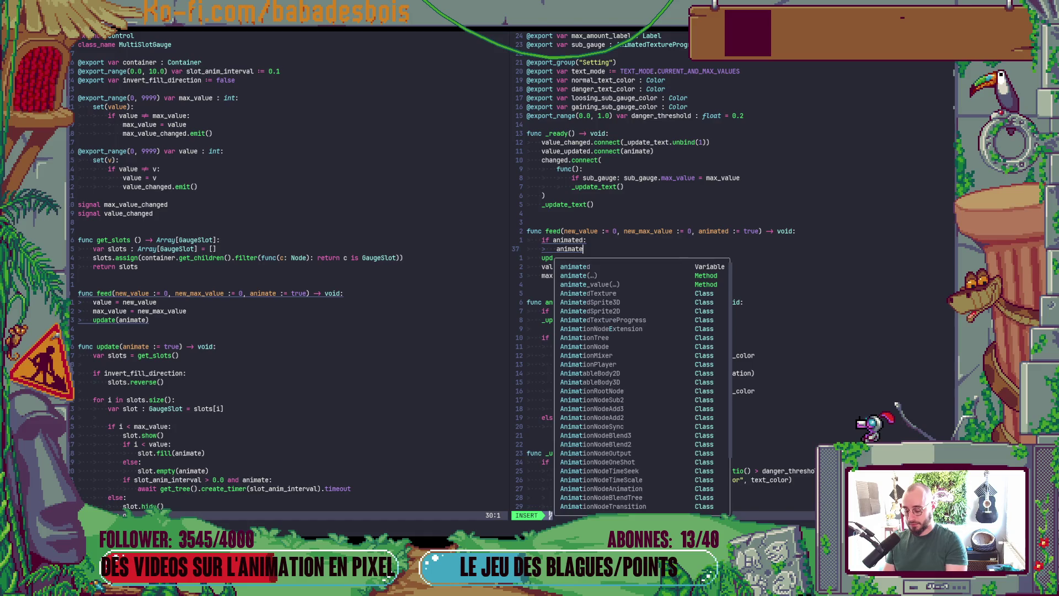
text(())
text(pre)
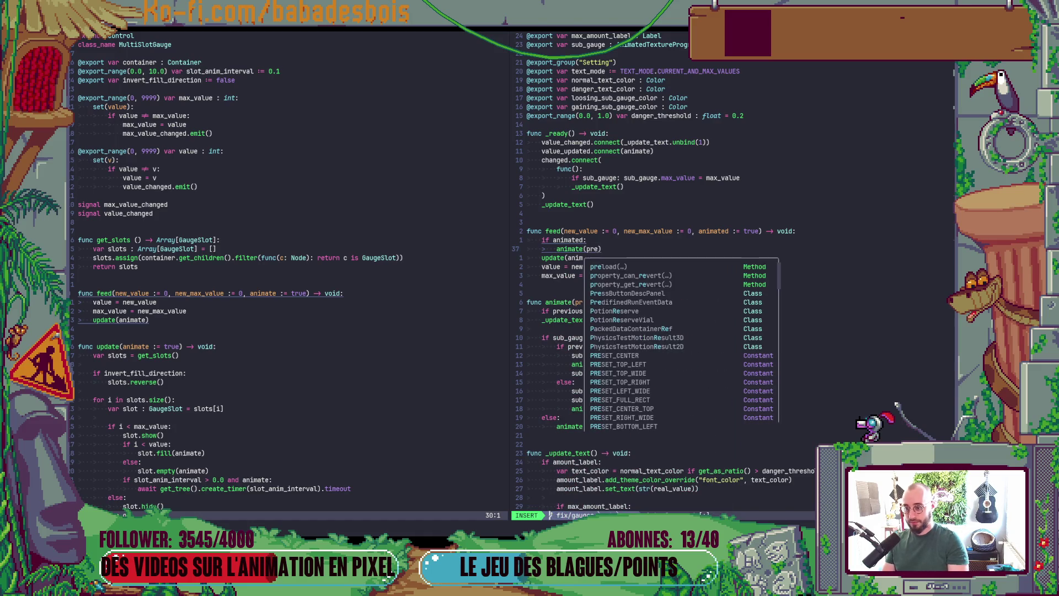
key(BackSpace)
key(BackSpace)
key(BackSpace)
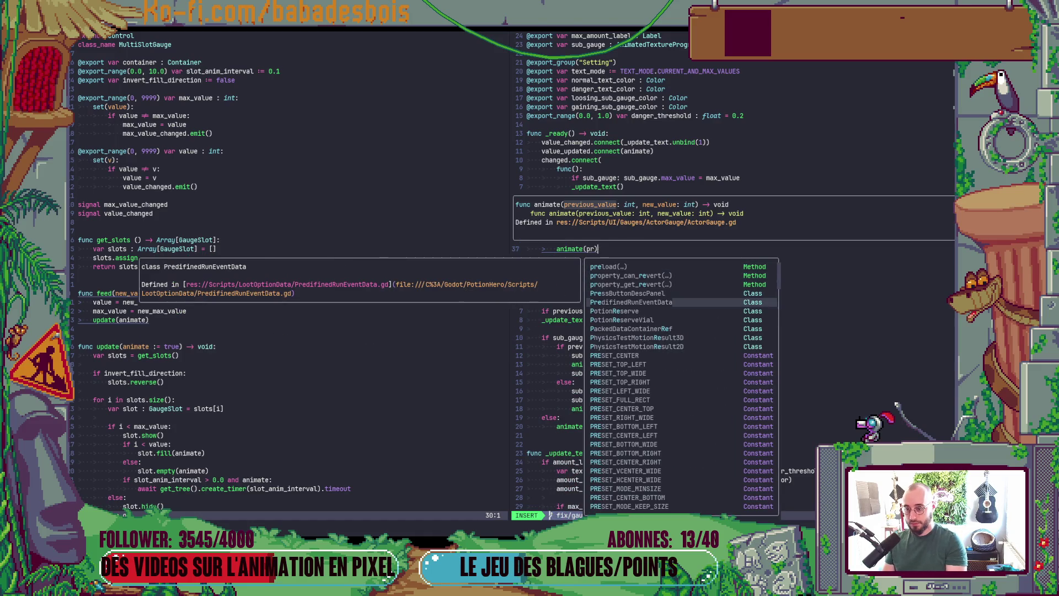
key(Escape)
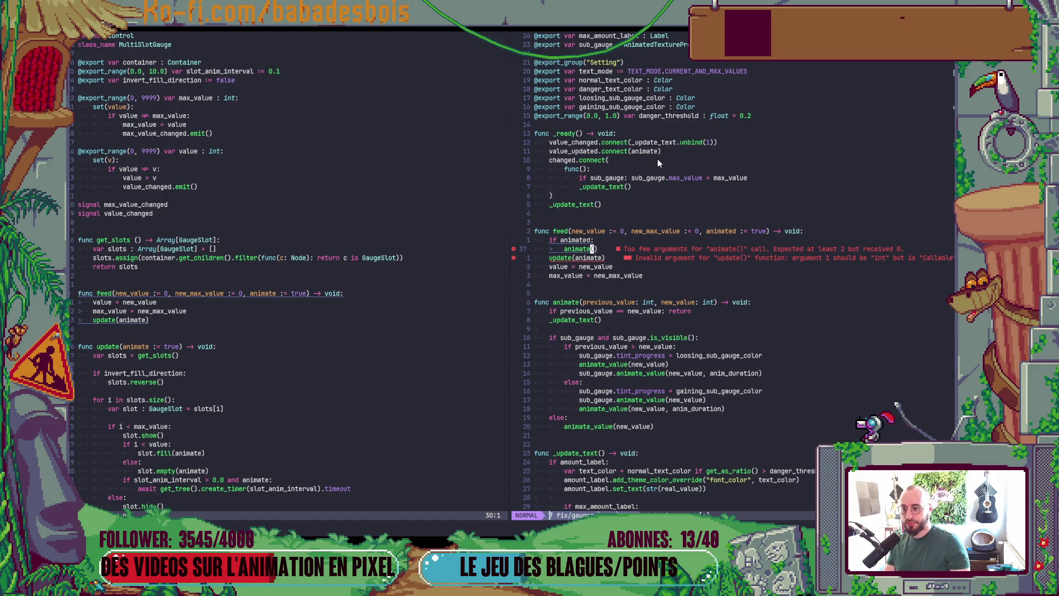
click(607, 160)
scroll(610, 173, up, 4)
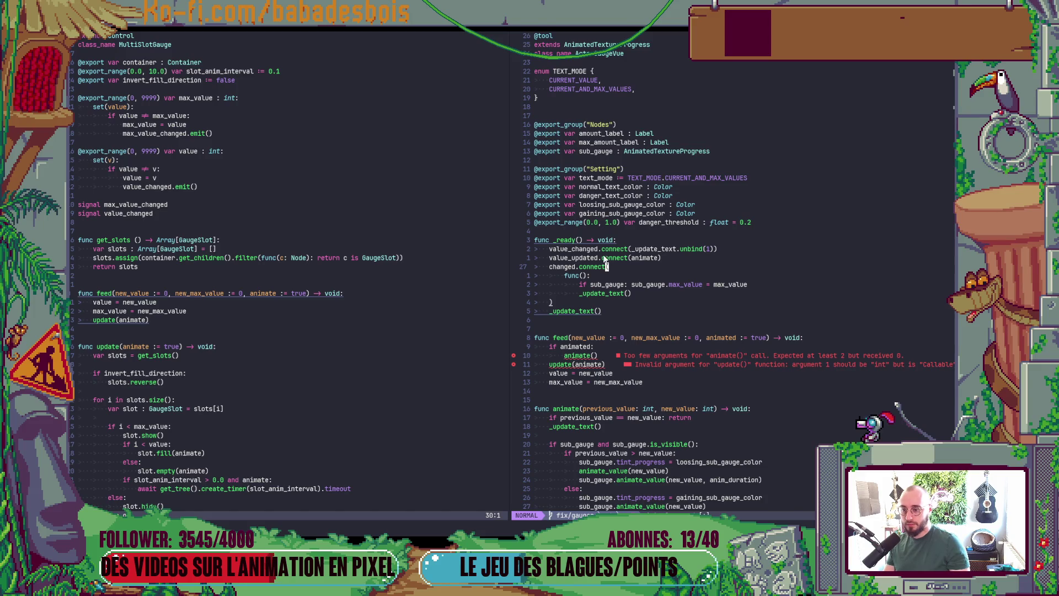
click(622, 47)
key(g)
key(d)
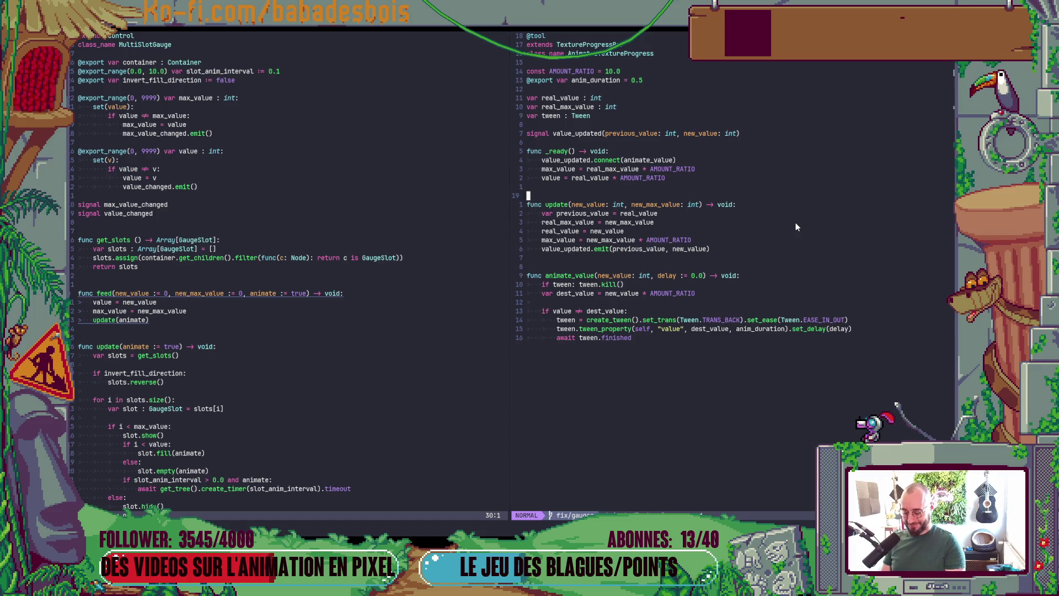
key(ctrl+o)
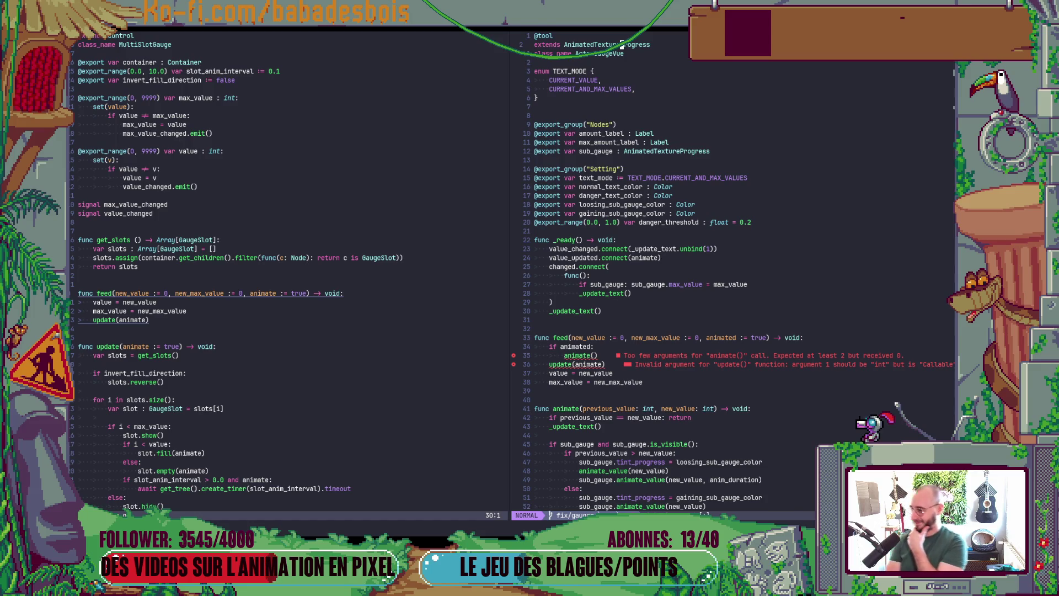
click(606, 382)
scroll(606, 382, down, 2)
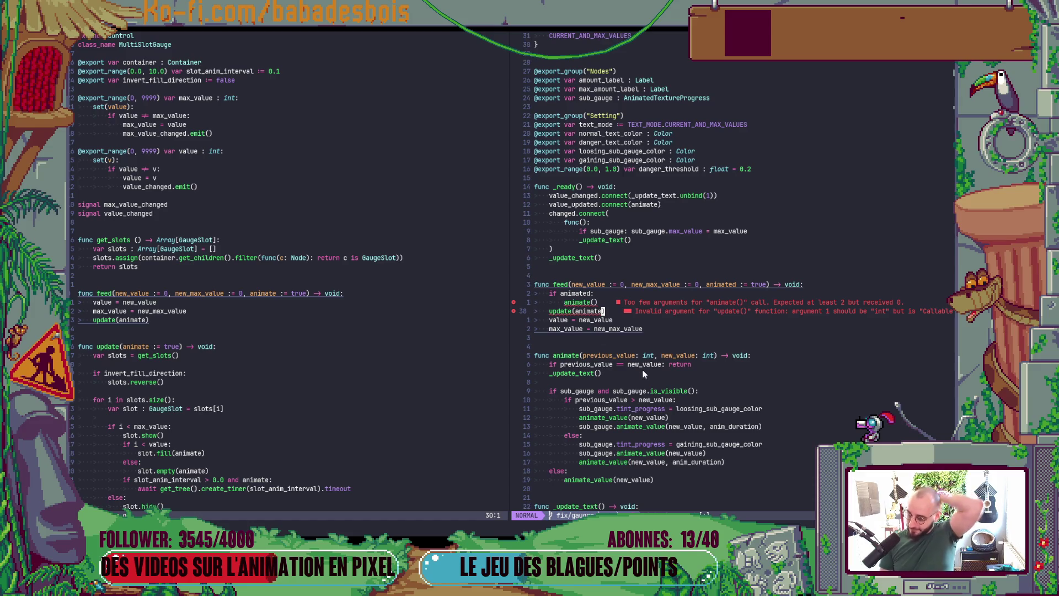
Step: Turn update(animate) into animate(value, new_value)
key(d)
key(i)
key(()
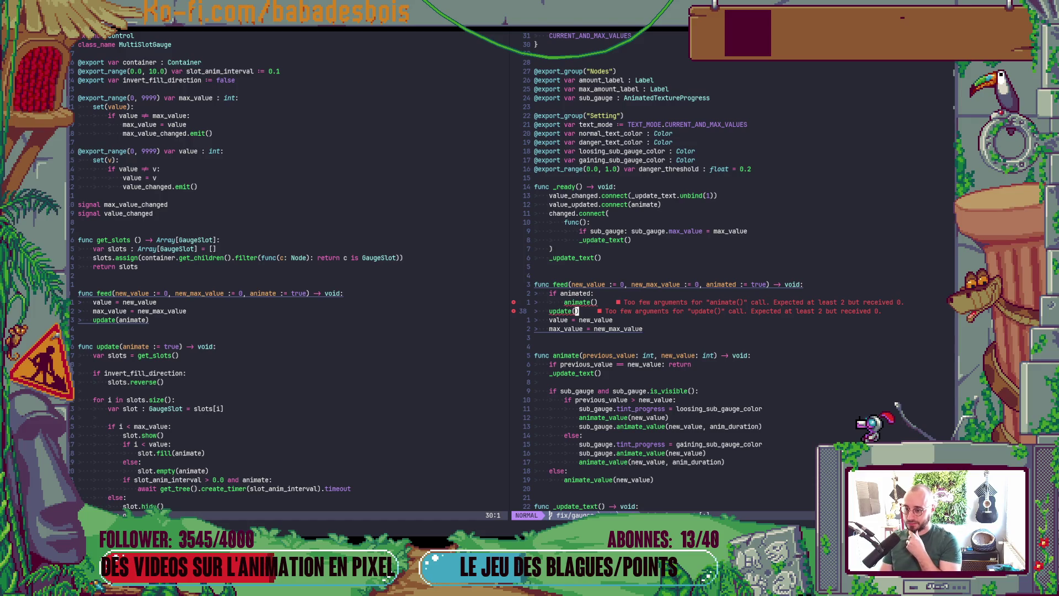
text(i)
text(value)
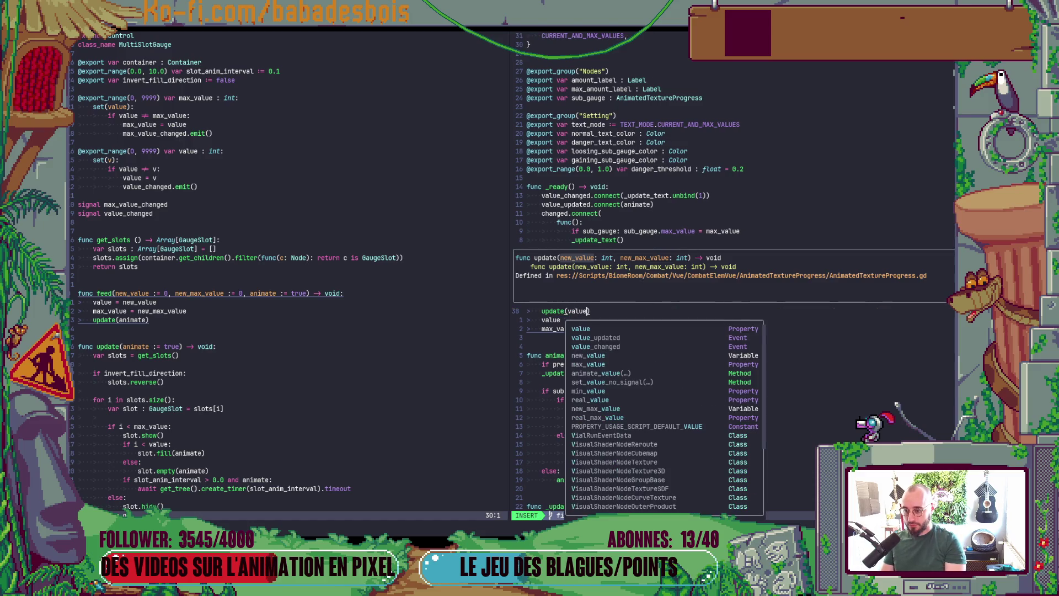
text(, new_value)
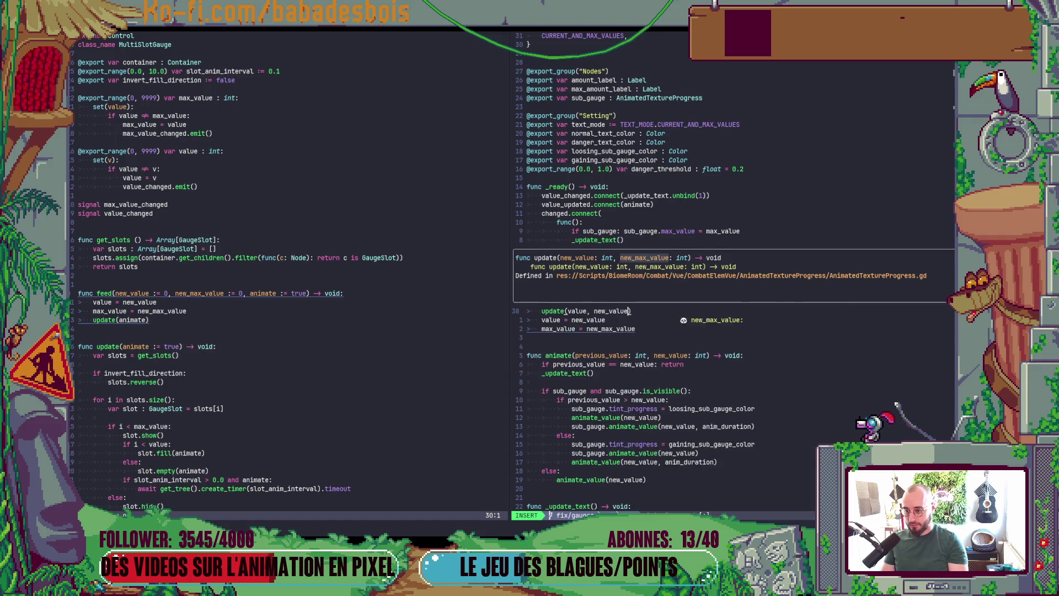
key(Escape)
text(bB)
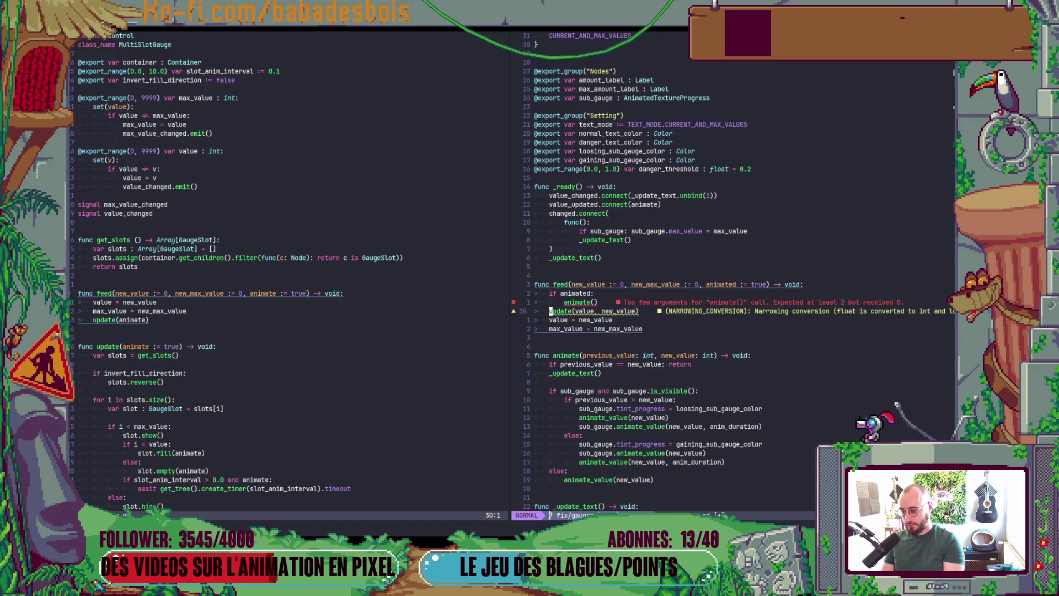
text(cwab)
key(BackSpace)
text(nima)
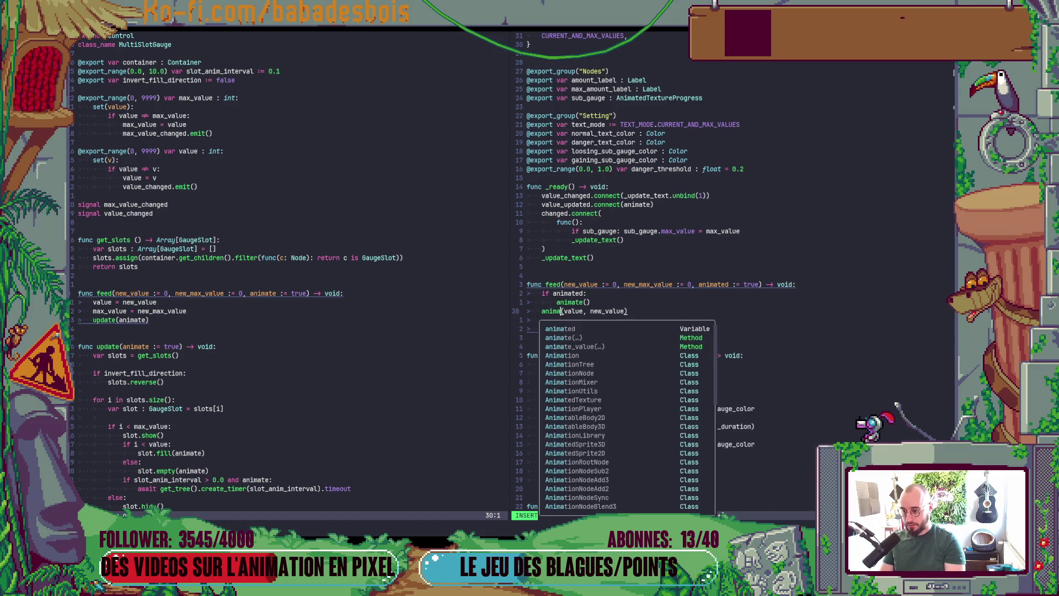
key(Return)
key(Escape)
Step: Remove the old empty animate() line and indent the new call under 'if animated:'
key(k)
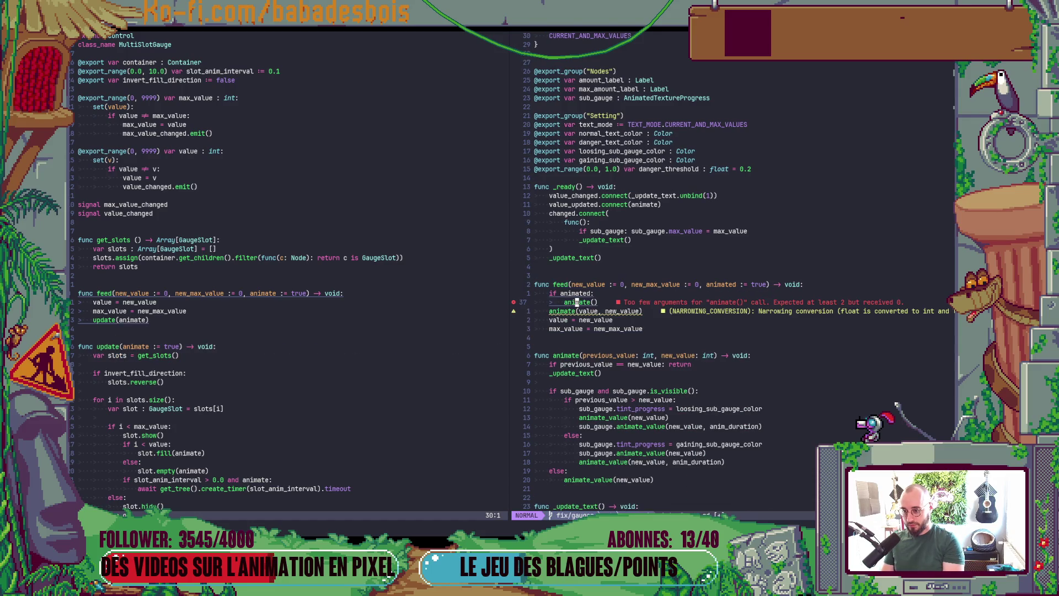
key(d)
key(d)
key(greater)
key(greater)
key(j)
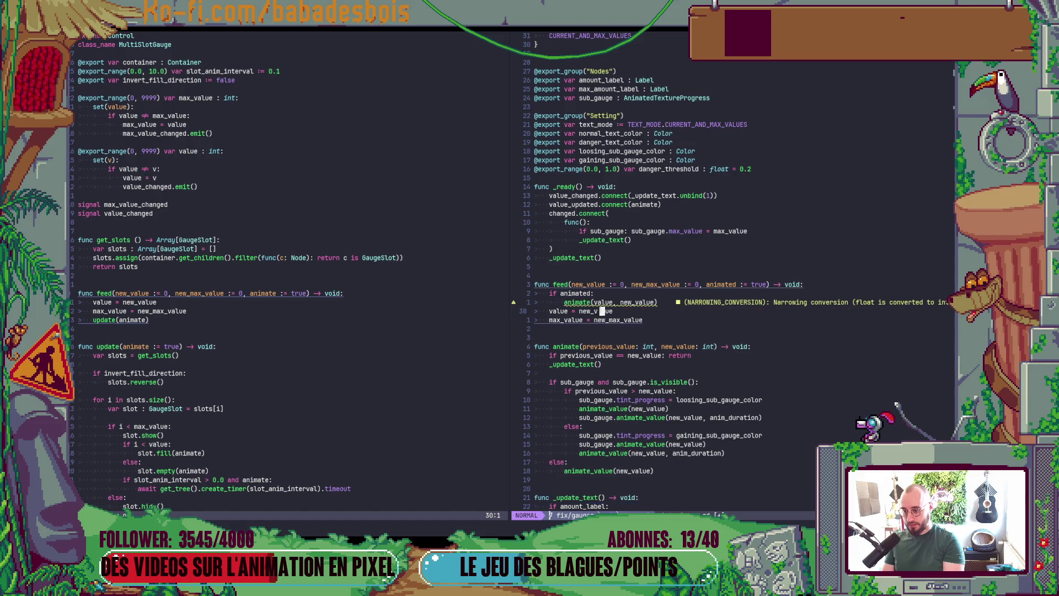
Step: Add an else: branch with the value and max_value assignments indented beneath, then save
text(Oels)
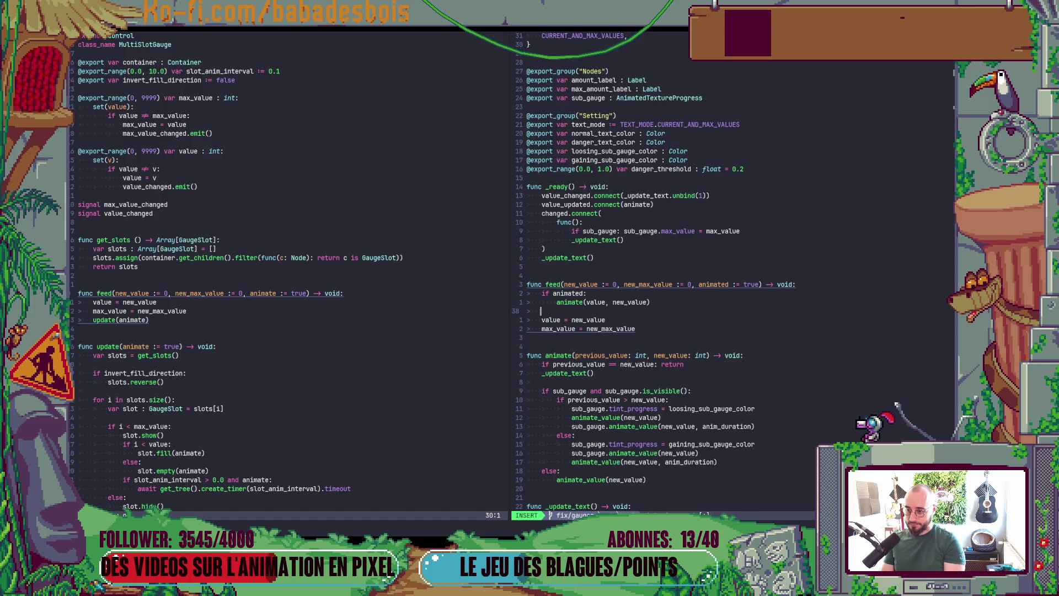
text(e:)
key(Escape)
key(j)
key(j)
key(shift+v)
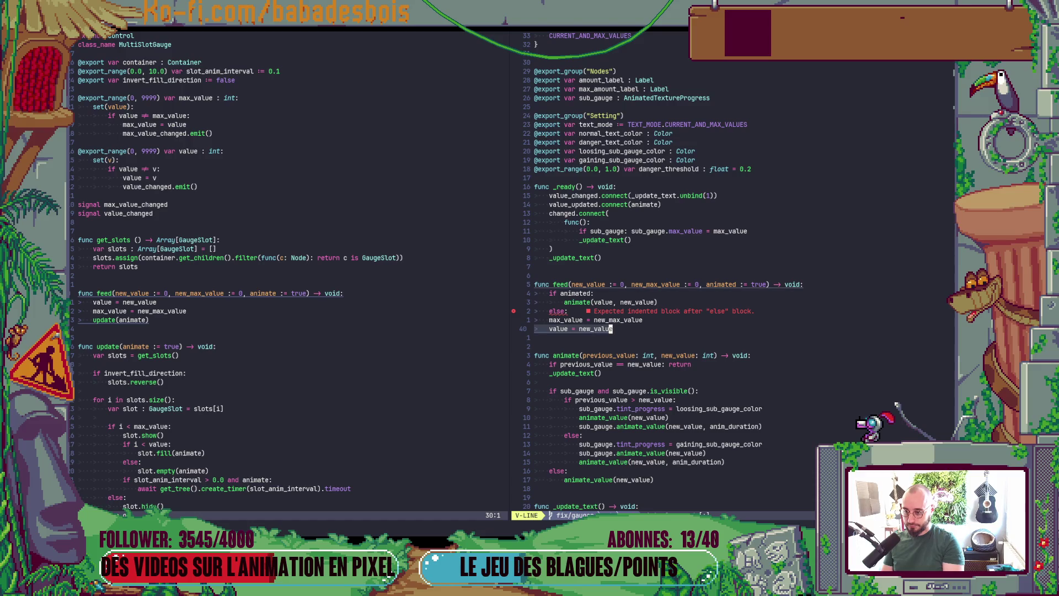
key(d)
key(k)
key(P)
key(greater)
key(greater)
key(j)
key(greater)
key(greater)
text(:w)
key(Return)
key(k)
key(k)
Step: Begin replacing new_value's default in the feed() signature with ': int'
click(637, 302)
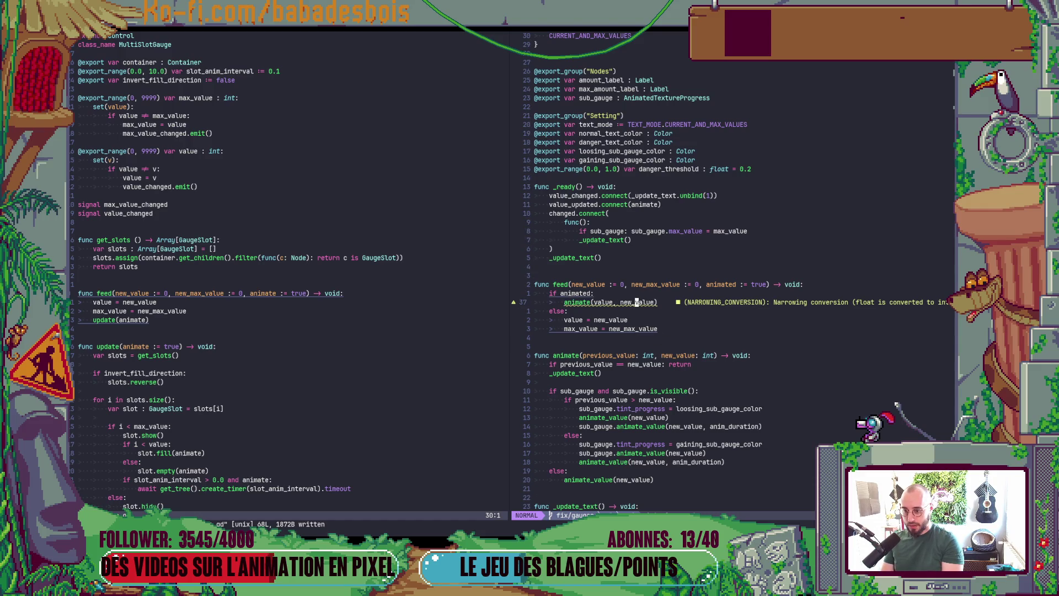
key(k)
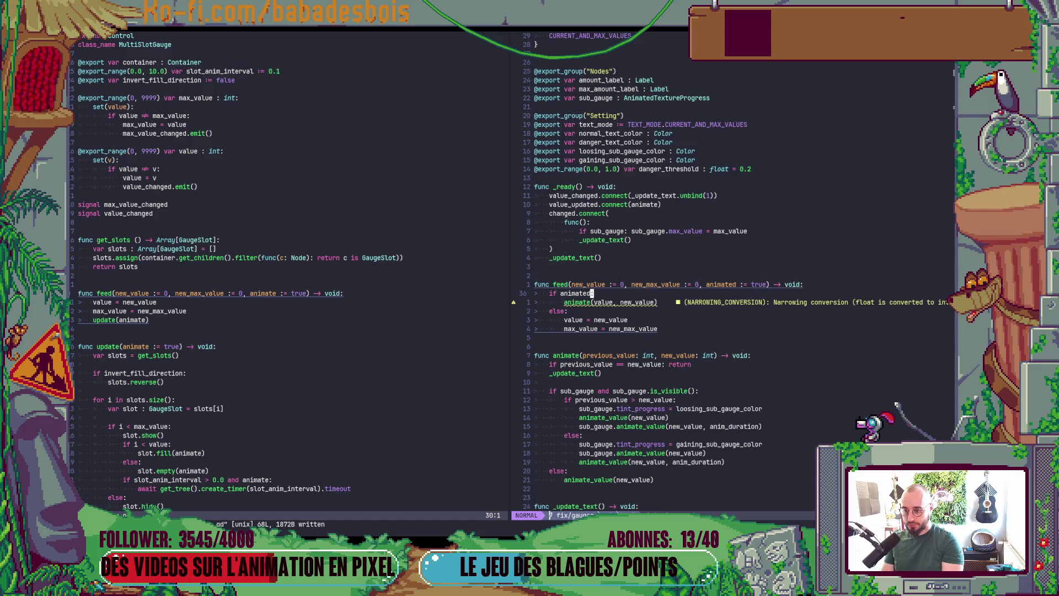
key(k)
key(b)
key(b)
text(ct:)
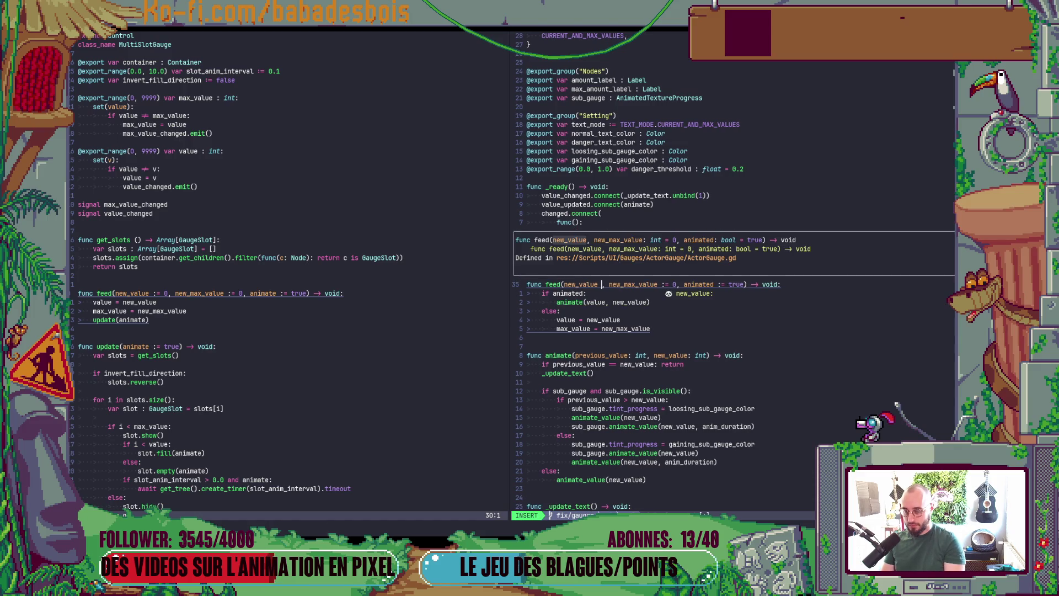
text( int)
Step: Give new_max_value an int type instead of its default, then save
key(Escape)
key(w)
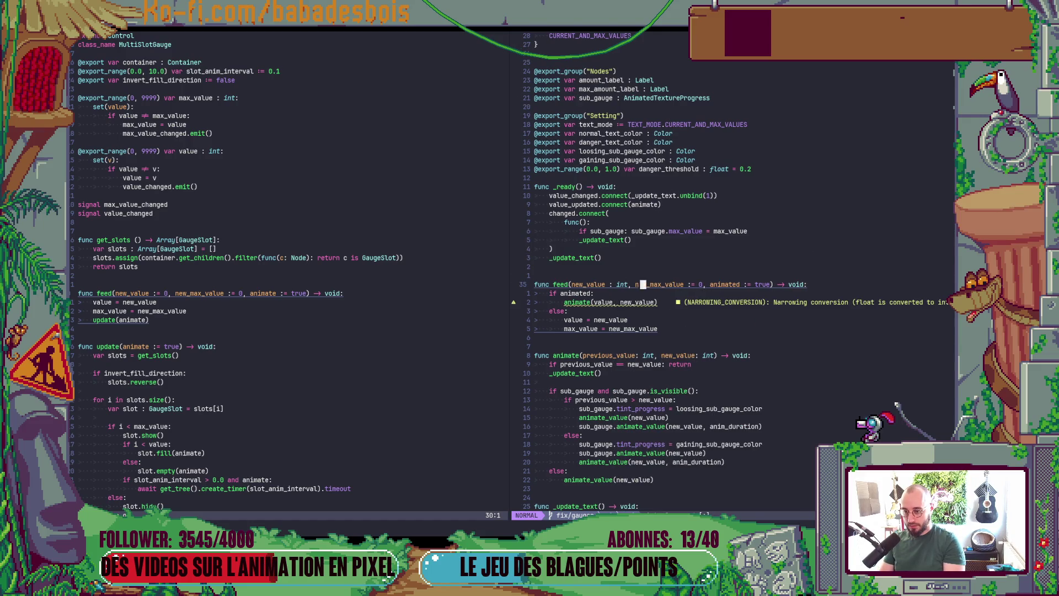
key(e)
text(wct)
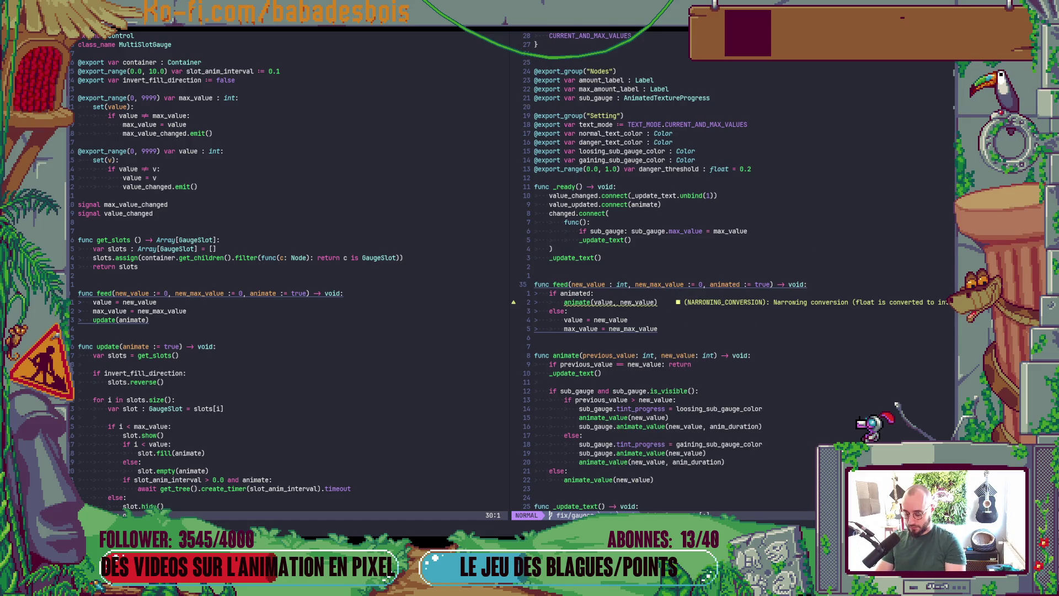
text(int)
key(Escape)
text(:w)
key(Return)
Step: Review the feed() block and undo an accidental line deletion
key(j)
key(j)
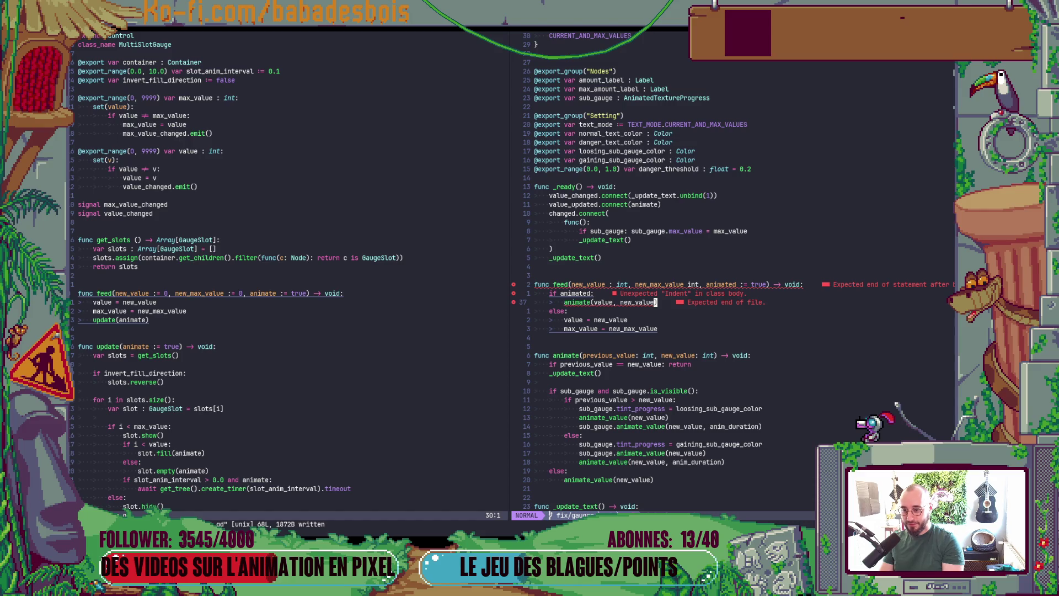
key(k)
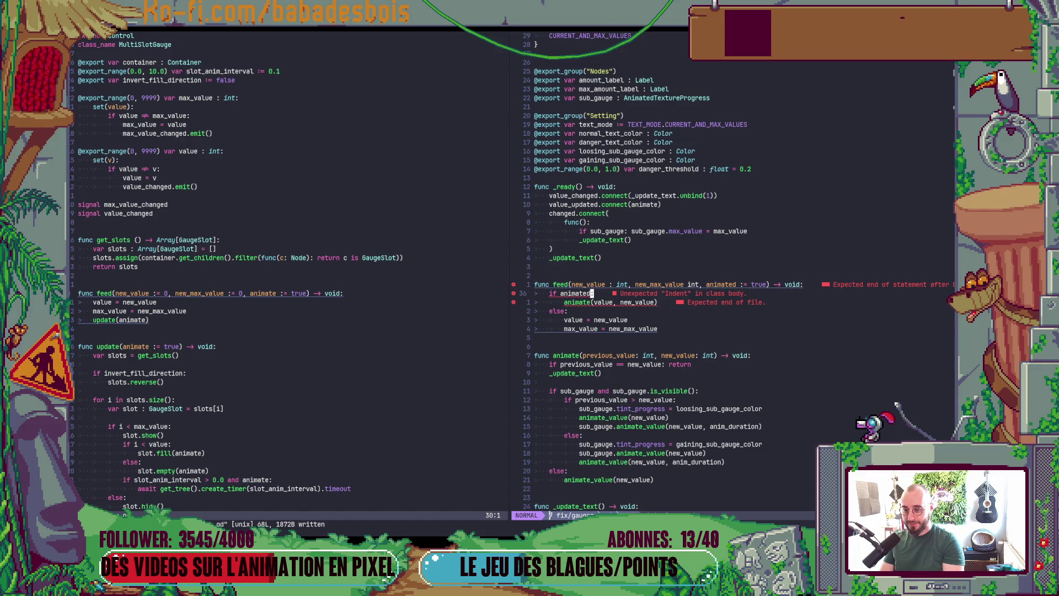
key(j)
key(k)
key(k)
key(k)
key(d)
key(d)
key(j)
key(k)
key(u)
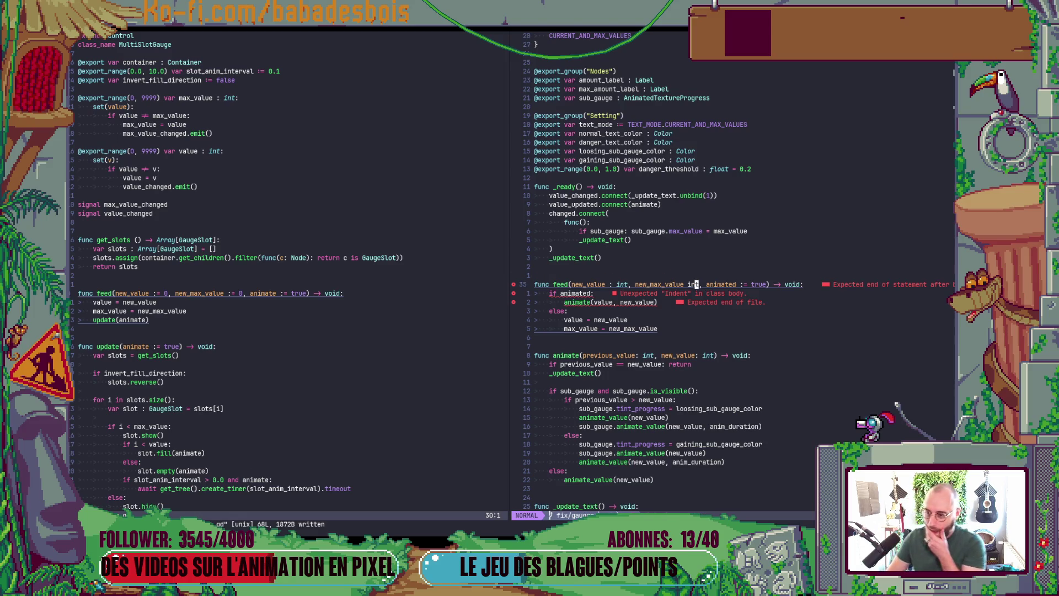
Step: Re-indent the feed() if/else block
key(j)
key(j)
key(k)
key(k)
key(shift+v)
key(j)
key(j)
key(j)
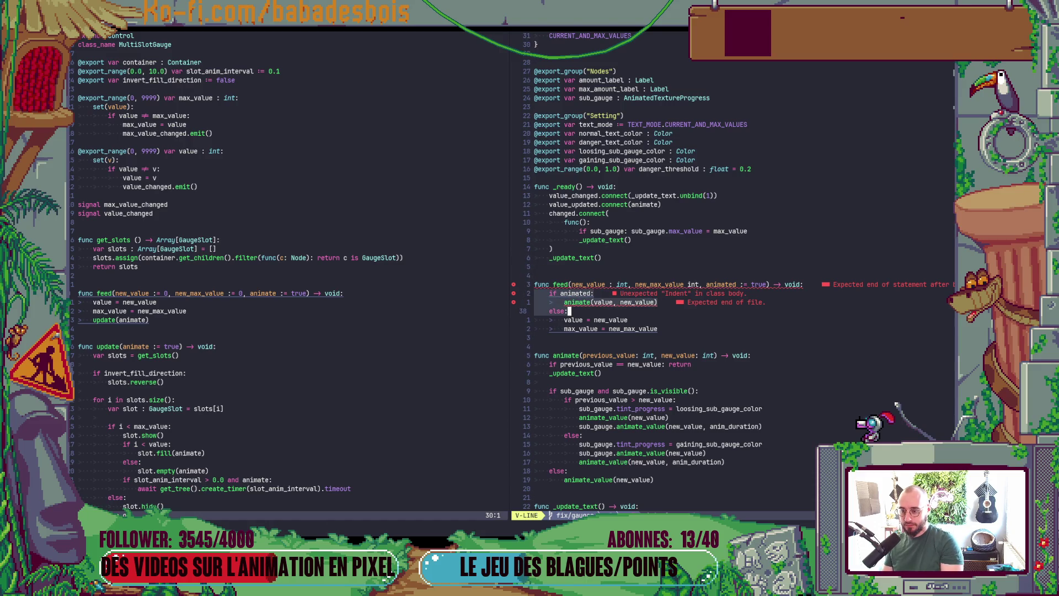
key(=)
key(k)
key(k)
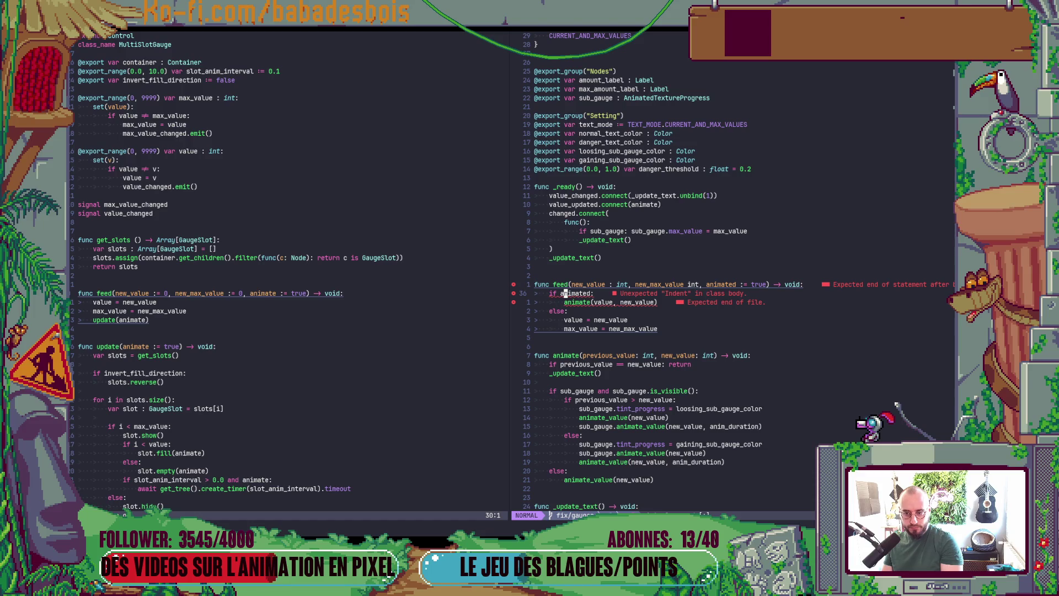
Step: Add the missing colon before new_max_value's int type in the signature and save
key(k)
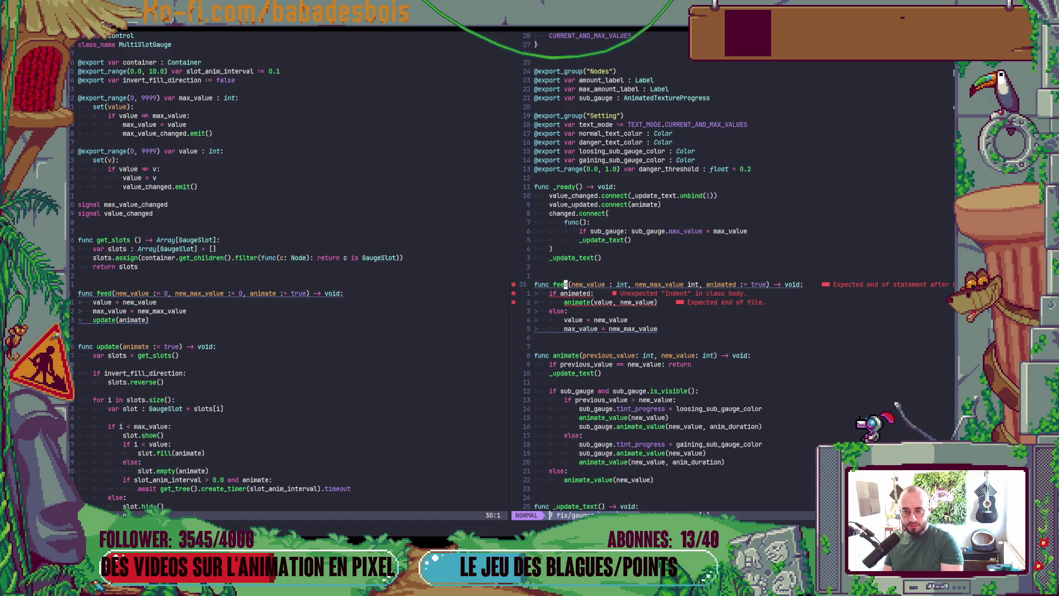
key(f)
key())
key(j)
key(k)
key(b)
key(b)
key(b)
text(id:)
key(Escape)
text(:w)
key(Return)
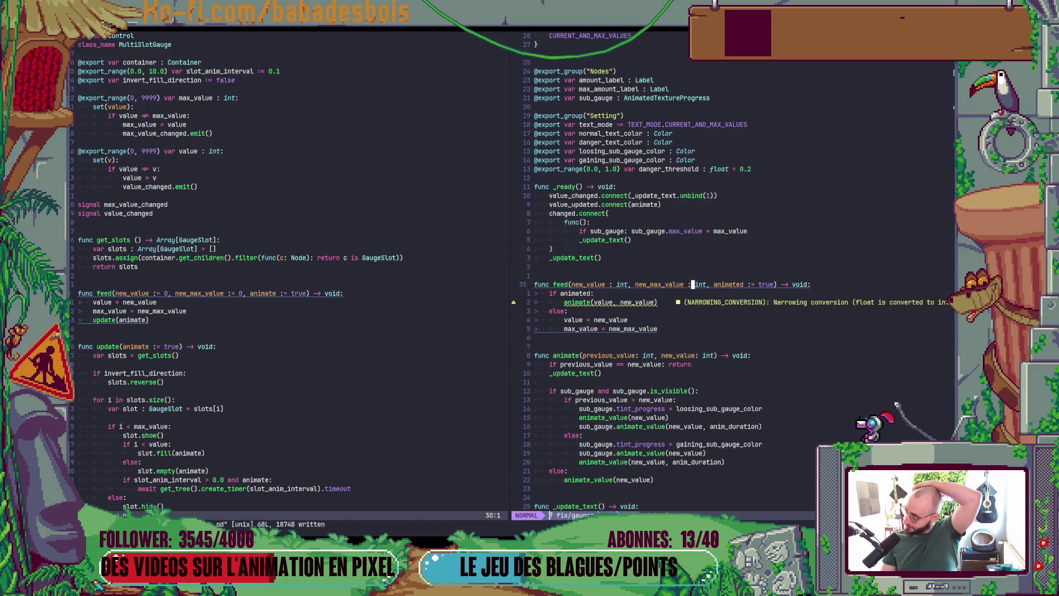
Step: Wrap value in int() so the call reads animate(int(value), new_value), then save
key(j)
key(j)
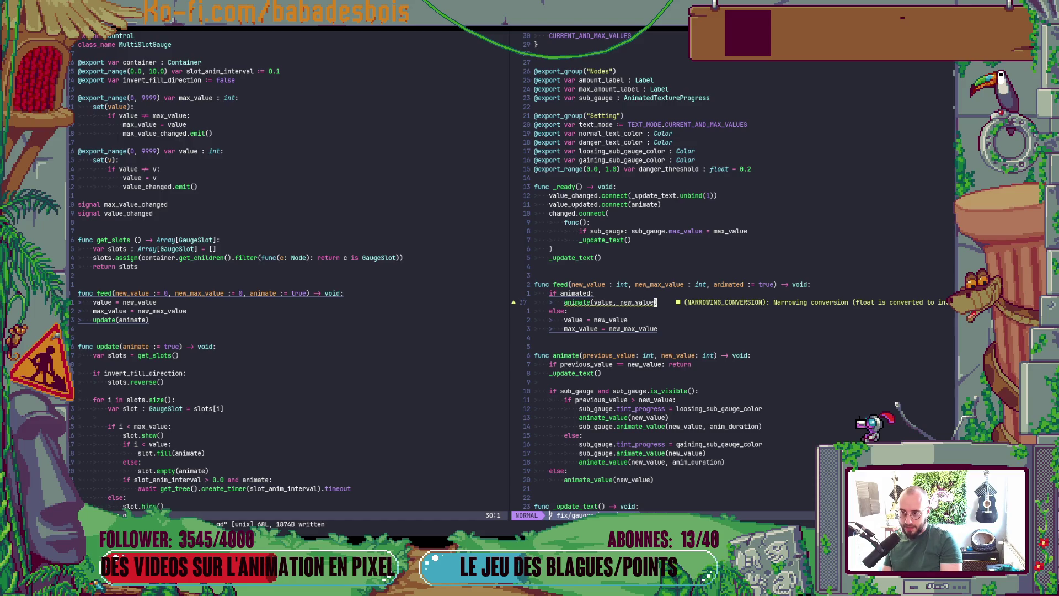
key(b)
key(b)
key(b)
text(imate(int()
key(Escape)
text(ea))
key(Escape)
text(:w)
key(Return)
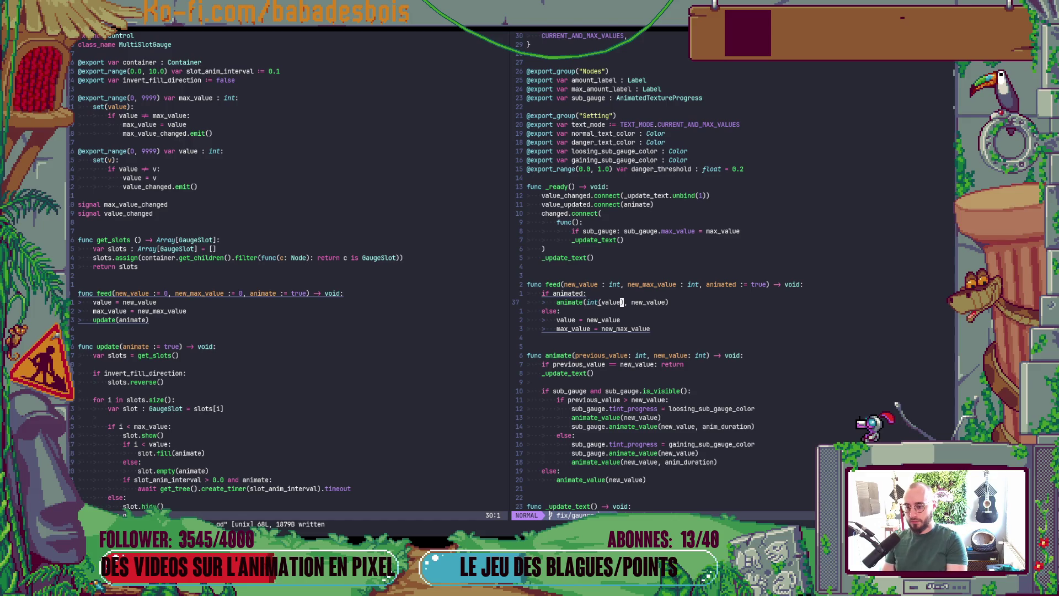
Step: Check the AnimatedTextureProgress definition, then return to the int(value) argument of feed()'s animate call
key(j)
key(j)
key(j)
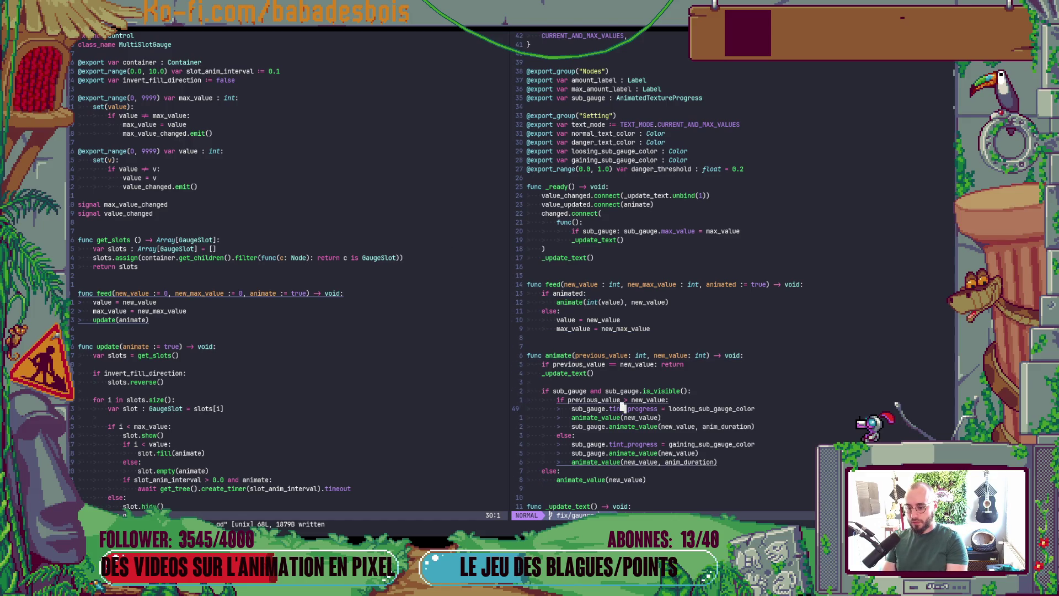
key(g)
key(d)
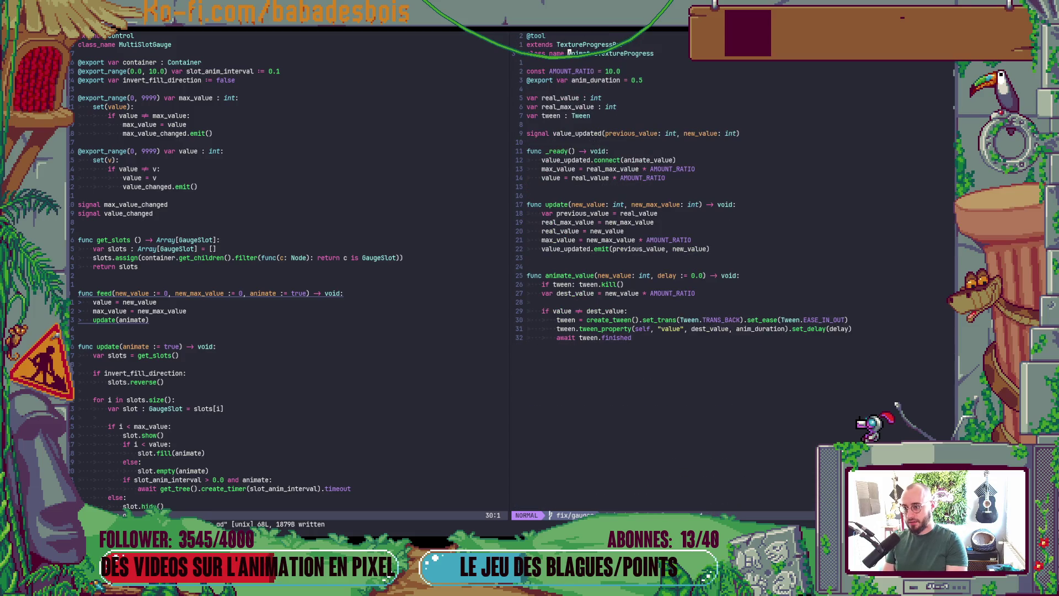
key(ctrl+o)
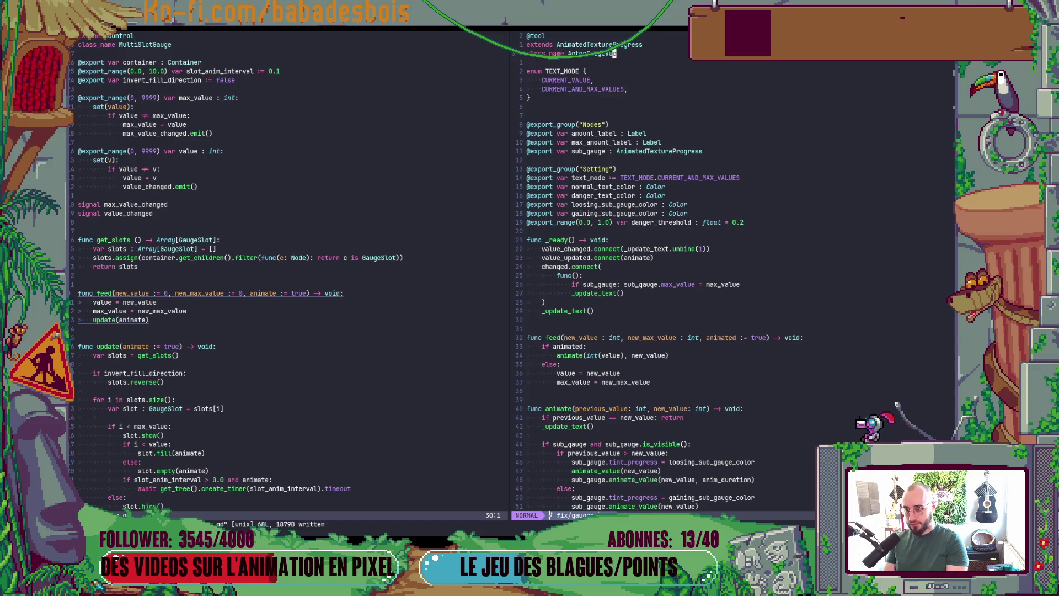
key(j)
key(j)
key(j)
key(k)
key(k)
key(k)
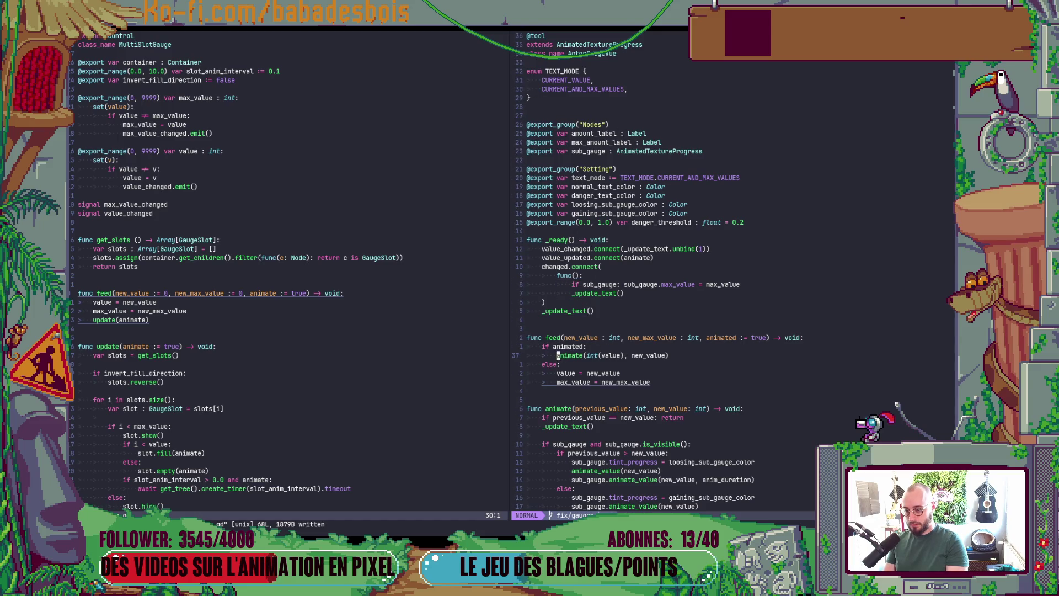
key(w)
key(w)
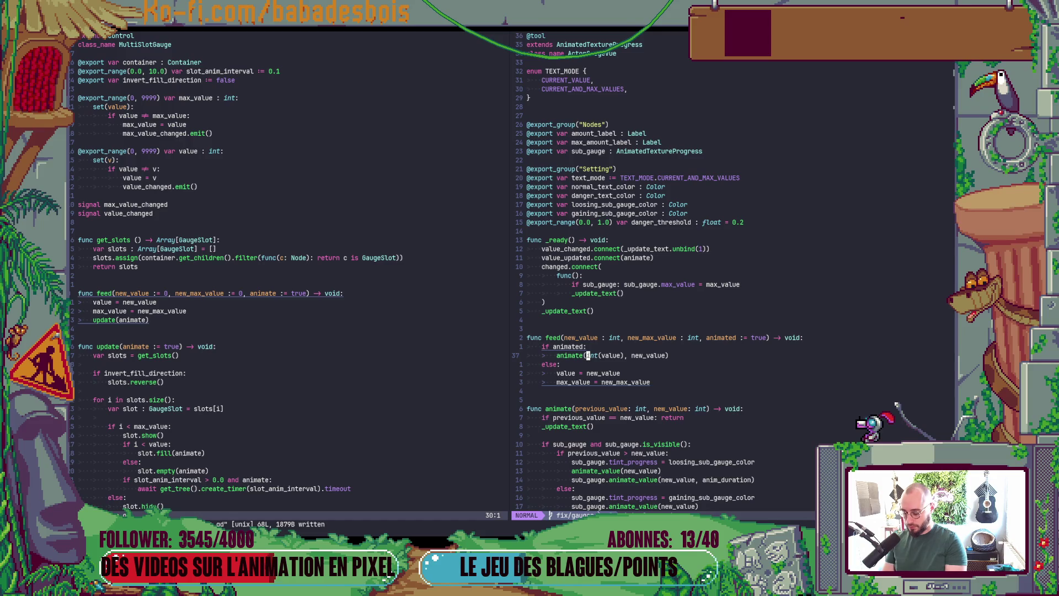
Step: Replace int(value) with real_value in the animate call, save ActorGauge.gd, and switch to Godot
key(c)
key(t)
key(comma)
text(re)
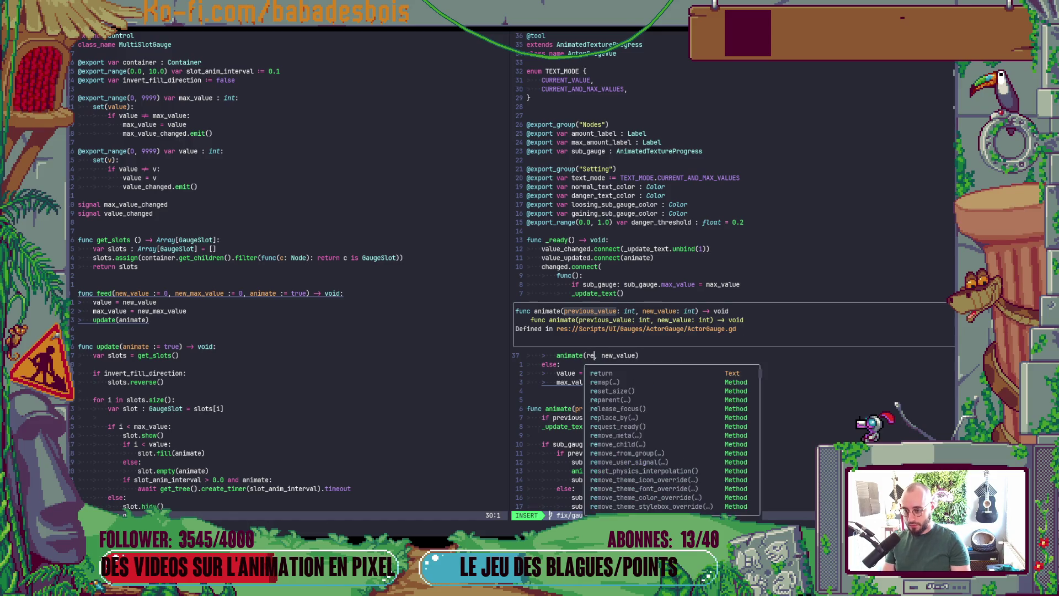
text(al_)
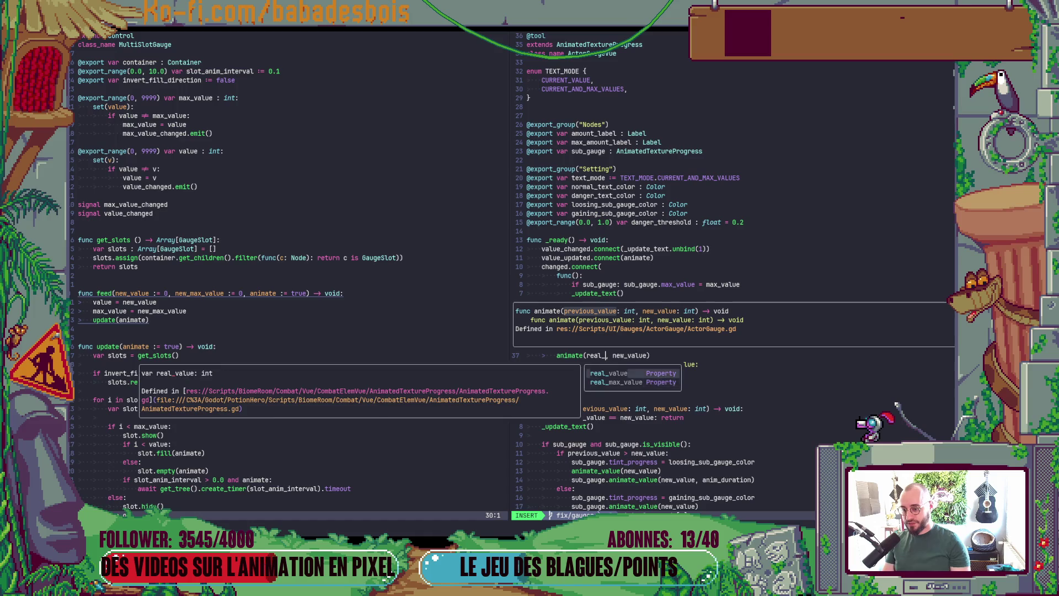
text(value)
key(Escape)
text(:w)
key(Return)
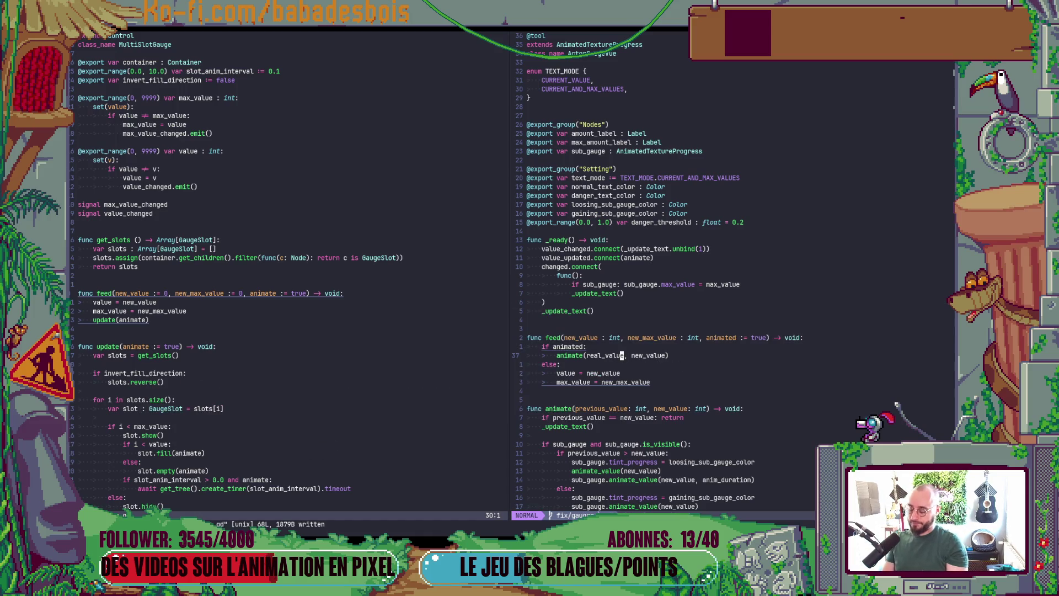
key(alt+Tab)
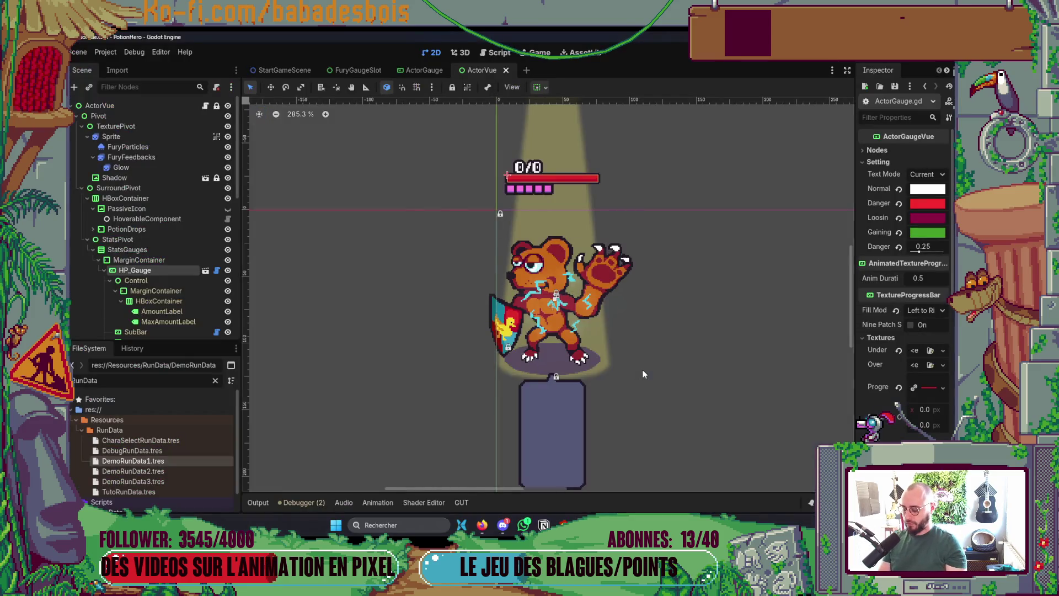
Step: Run the game, then remove the MultiSlotGauge.Context.new( wrapper from PotionVue.gd's line 165 gauge.feed call
key(F5)
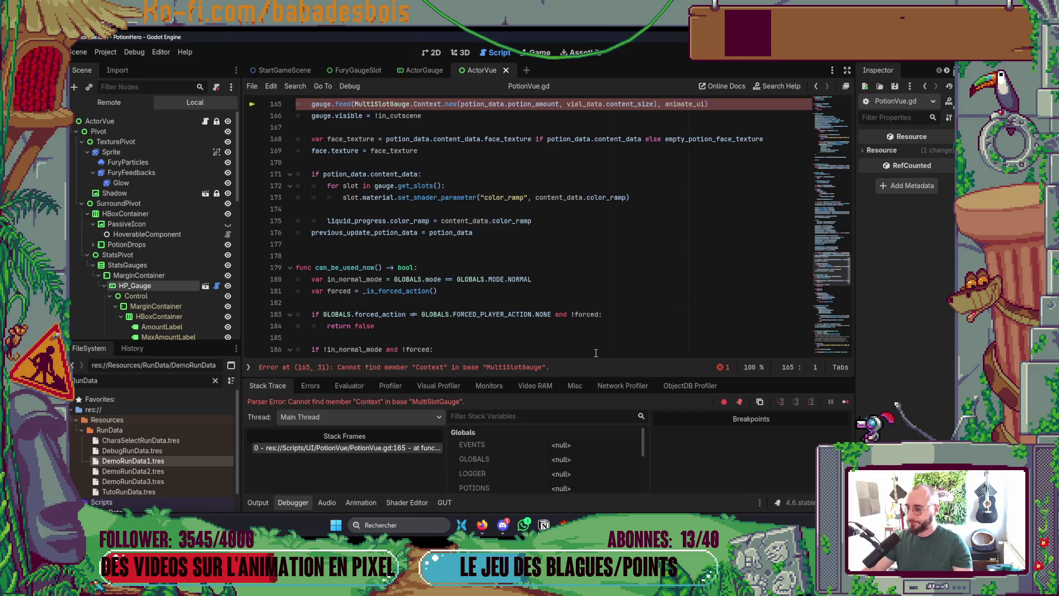
scroll(552, 226, up, 2)
click(457, 174)
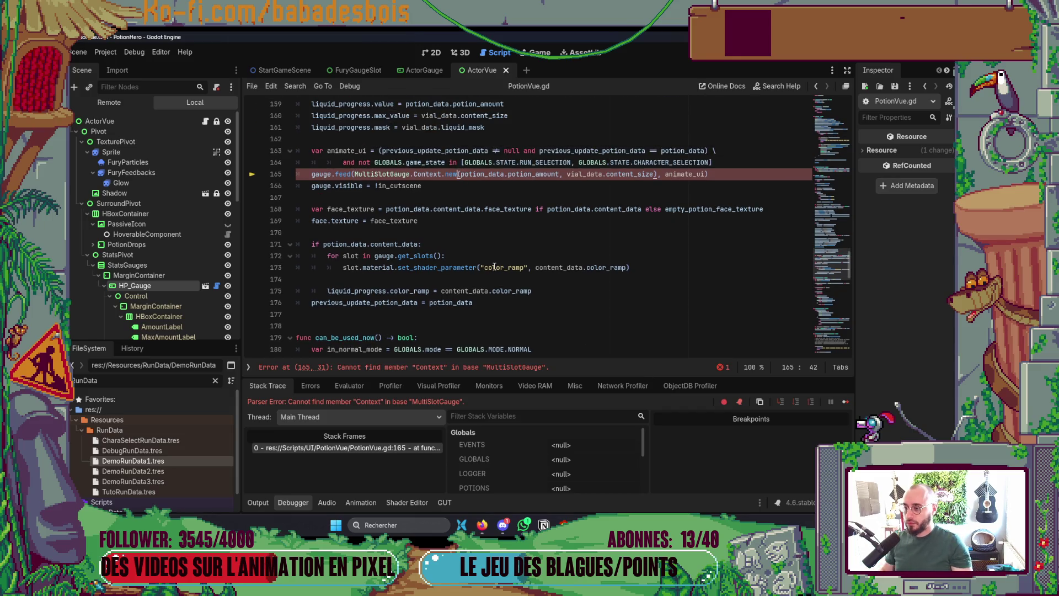
key(ctrl+shift+Left)
key(ctrl+shift+Left)
key(ctrl+shift+Left)
key(BackSpace)
key(ctrl+Right)
key(ctrl+Right)
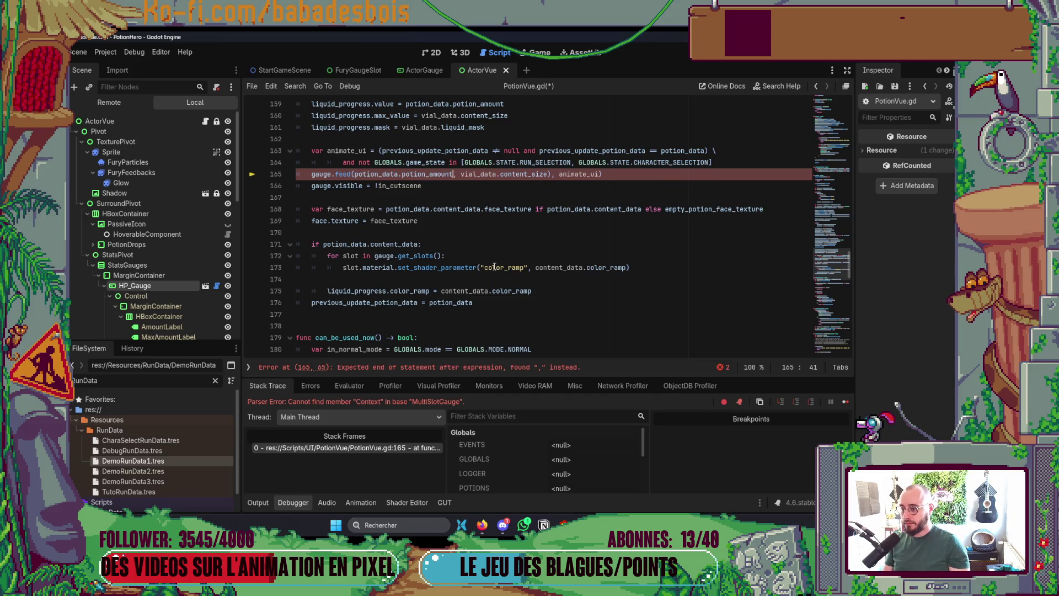
Step: Delete the leftover ')' after content_size, save PotionVue.gd, and return to Neovim
text())
key(ctrl+Right)
key(ctrl+Right)
key(BackSpace)
key(ctrl+s)
key(alt+Tab)
click(498, 268)
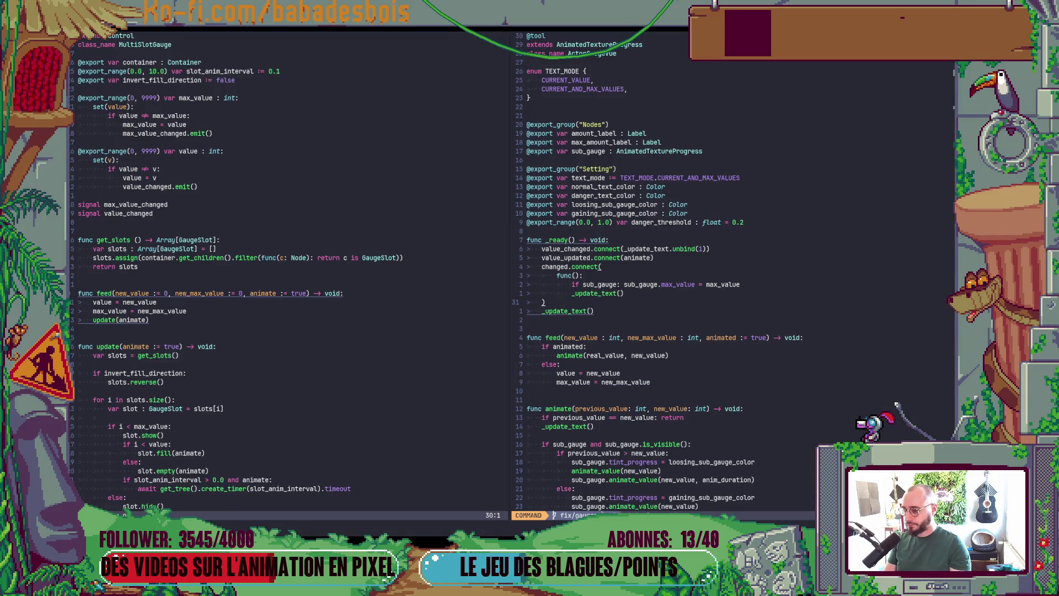
Step: Open CombatActorVue.gd by searching 'ActorVue' and go to the fury gauge's feed call
key(space)
key(f)
key(f)
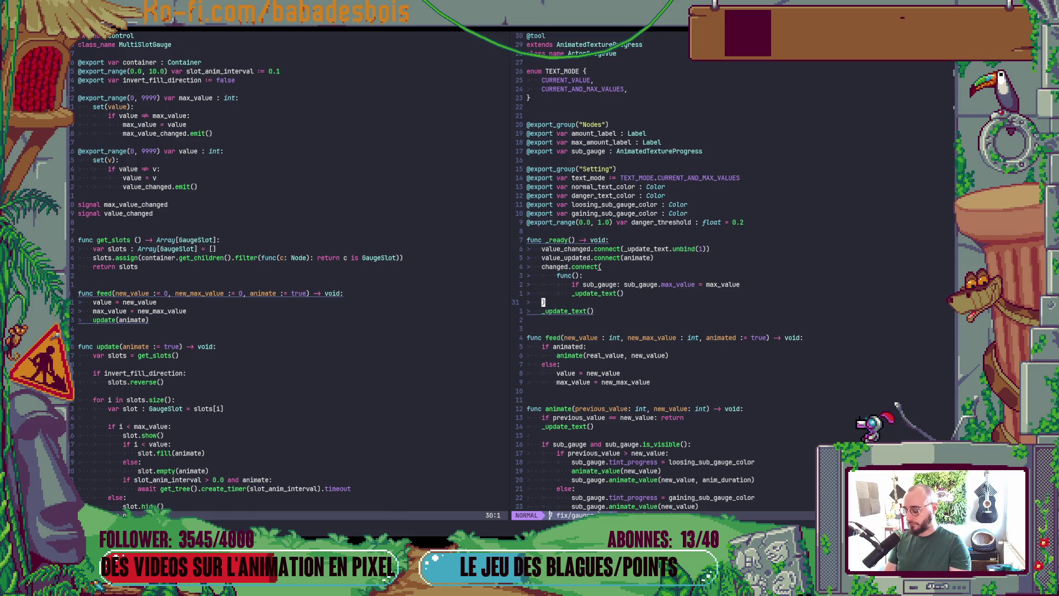
text(Ac)
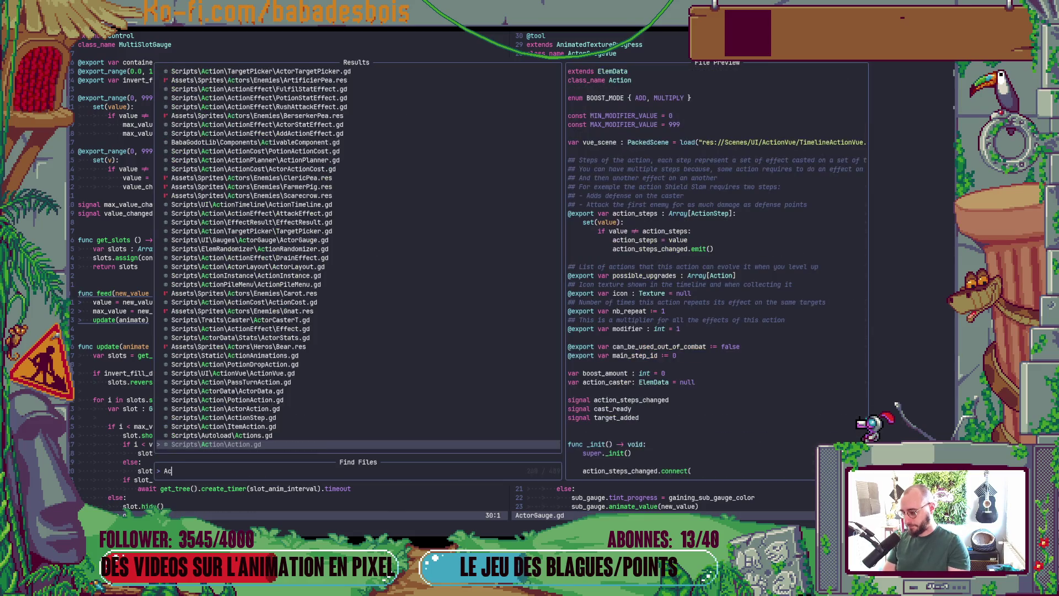
text(torVue)
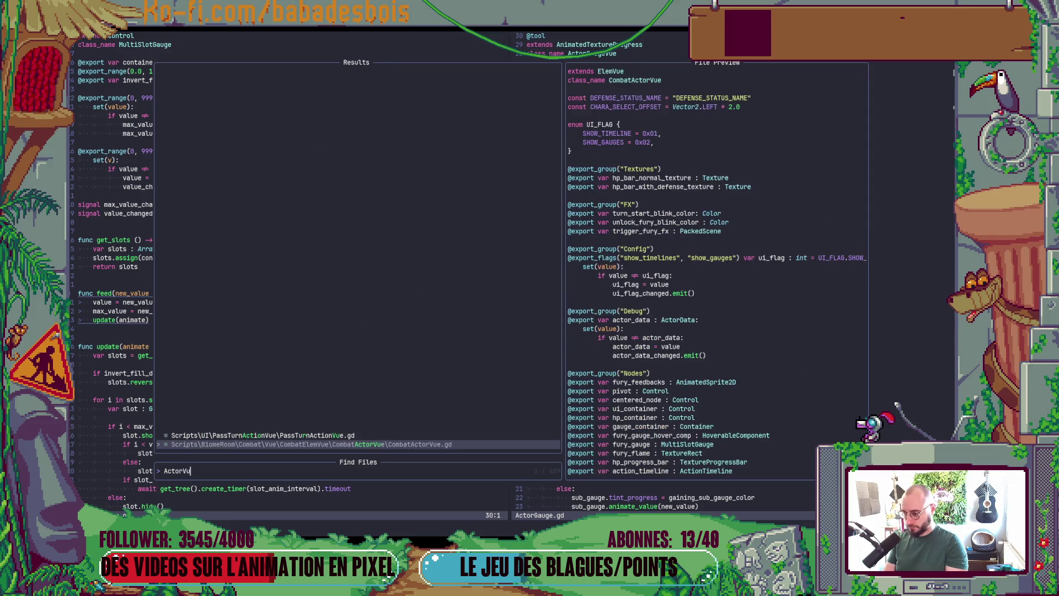
key(Return)
key(ctrl+u)
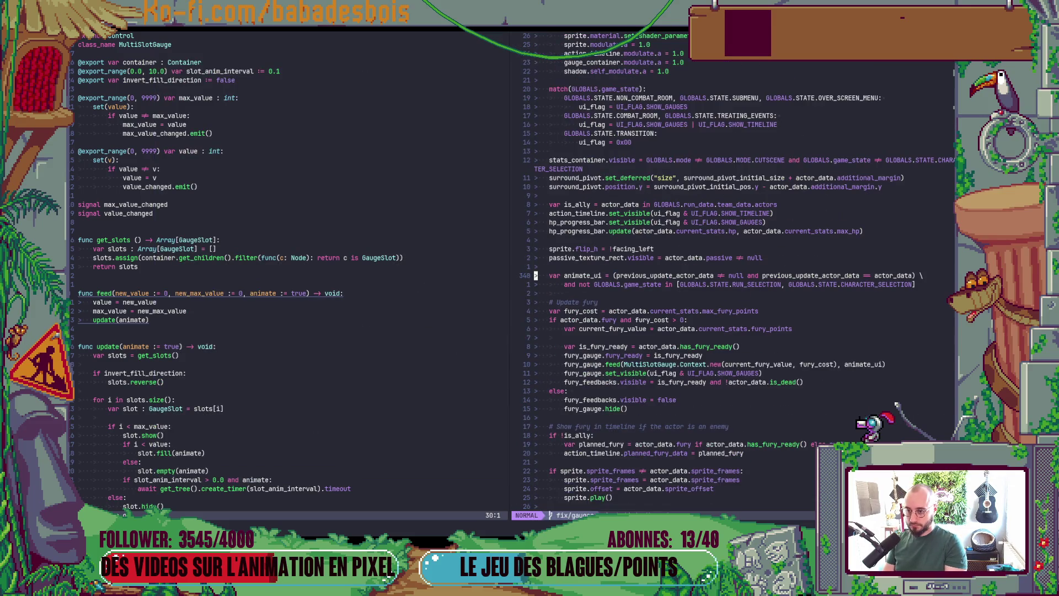
key(j)
key(j)
key(j)
key(j)
key(j)
key(j)
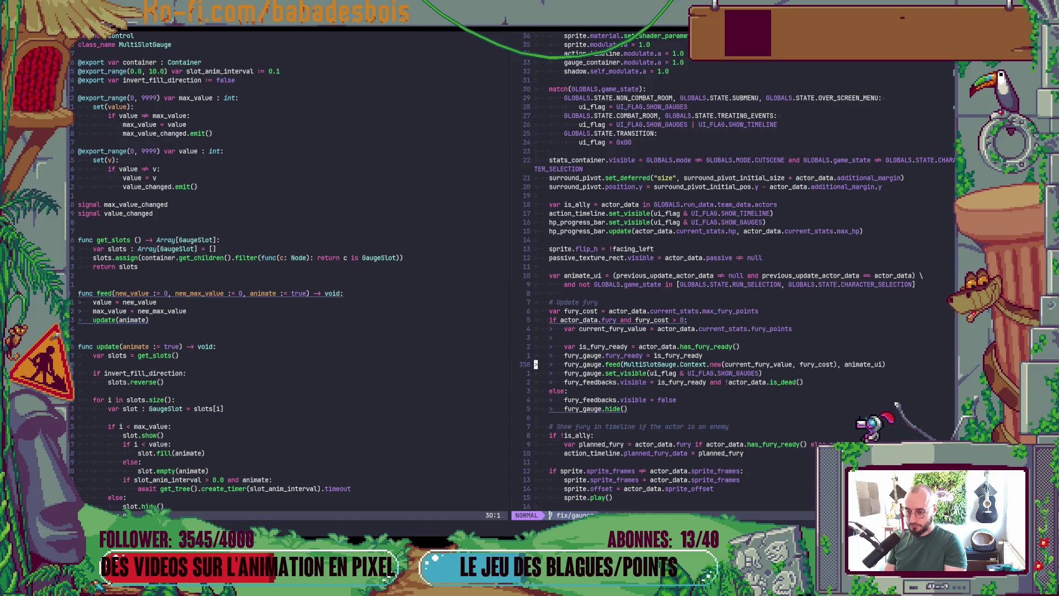
key(f)
key(parenleft)
key(l)
Step: Strip the MultiSlotGauge.Context.new( wrapper and stray ')' after fury_cost, save, and relaunch the game
key(d)
key(f)
key(parenleft)
key(f)
key(parenright)
text(x:w)
key(Return)
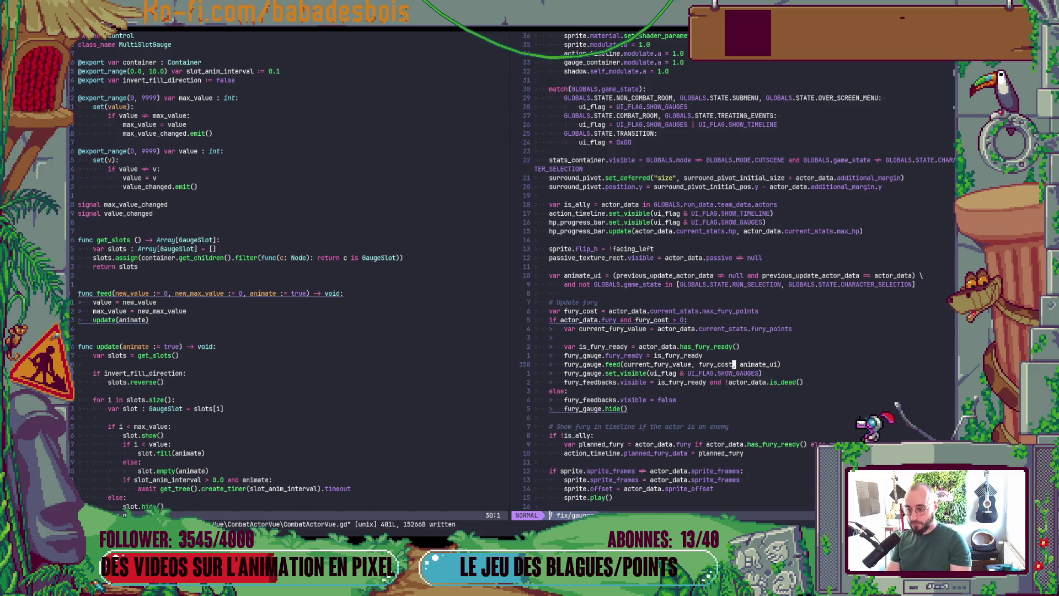
key(alt+Tab)
key(F5)
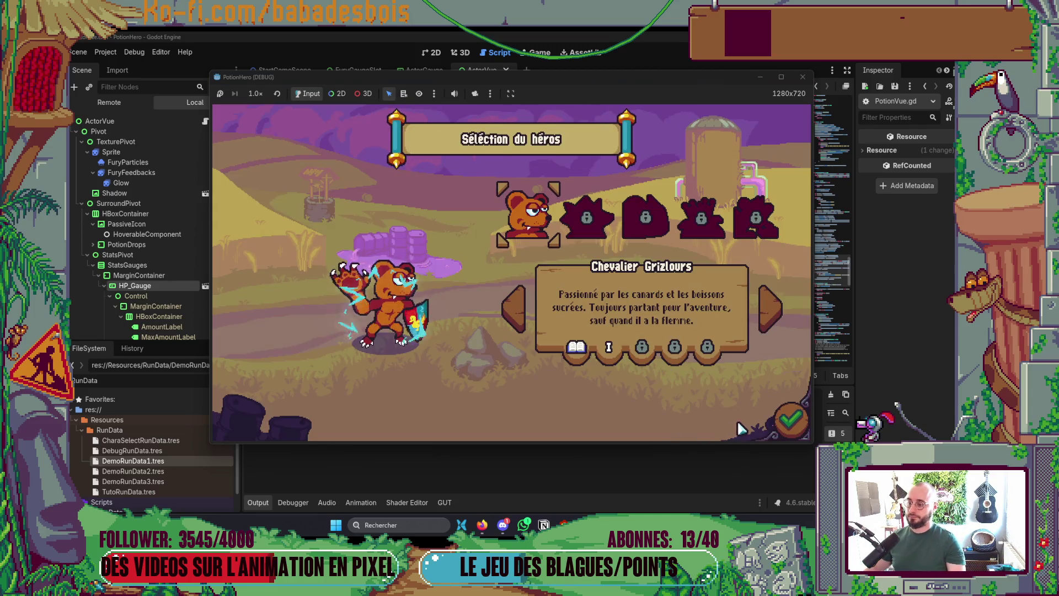
Step: Confirm the bear hero, pick Réveil de l'ours to see the 12/12 HP gauge, then close the game
click(790, 420)
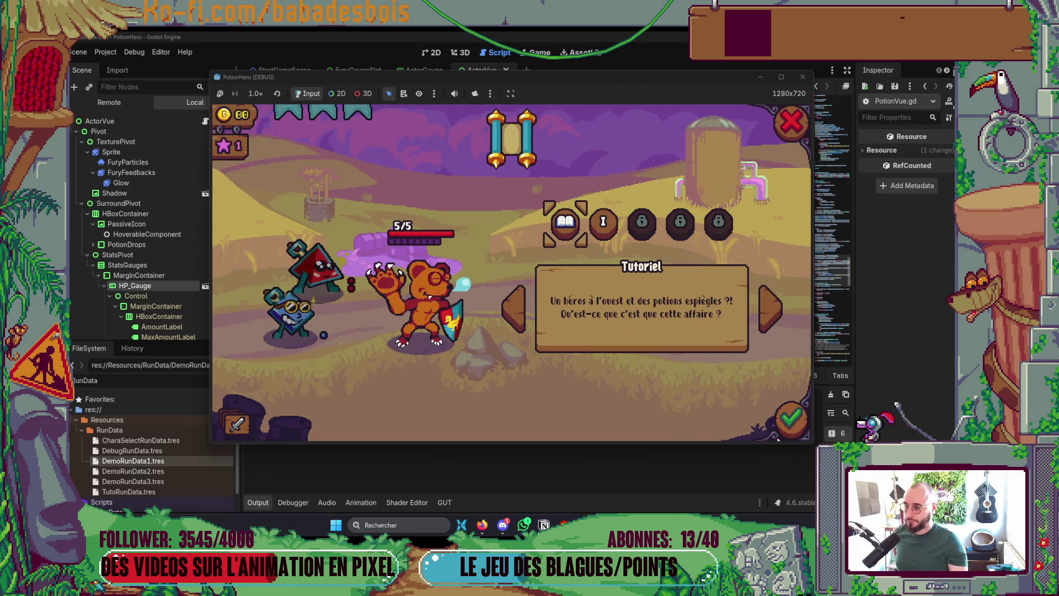
click(597, 226)
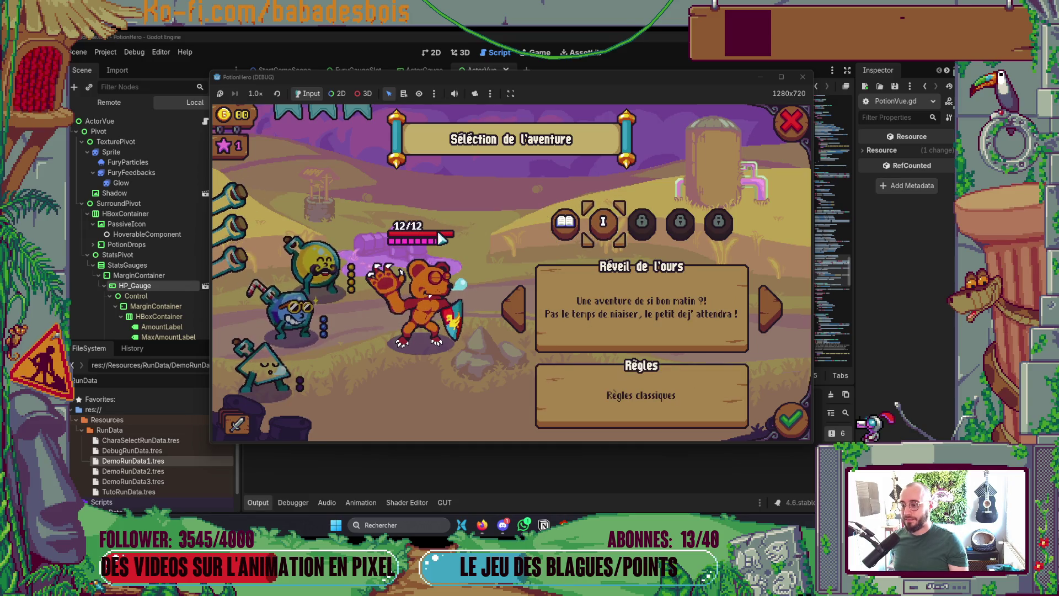
click(802, 76)
key(alt+Tab)
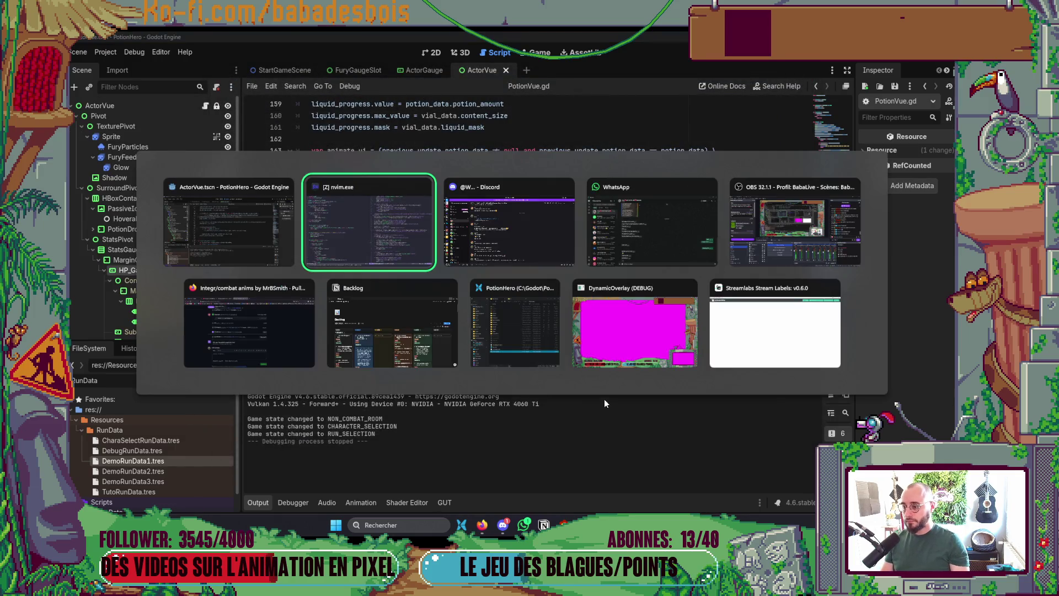
Step: Change the HP bar's update call to feed in CombatActorVue.gd
scroll(670, 312, down, 5)
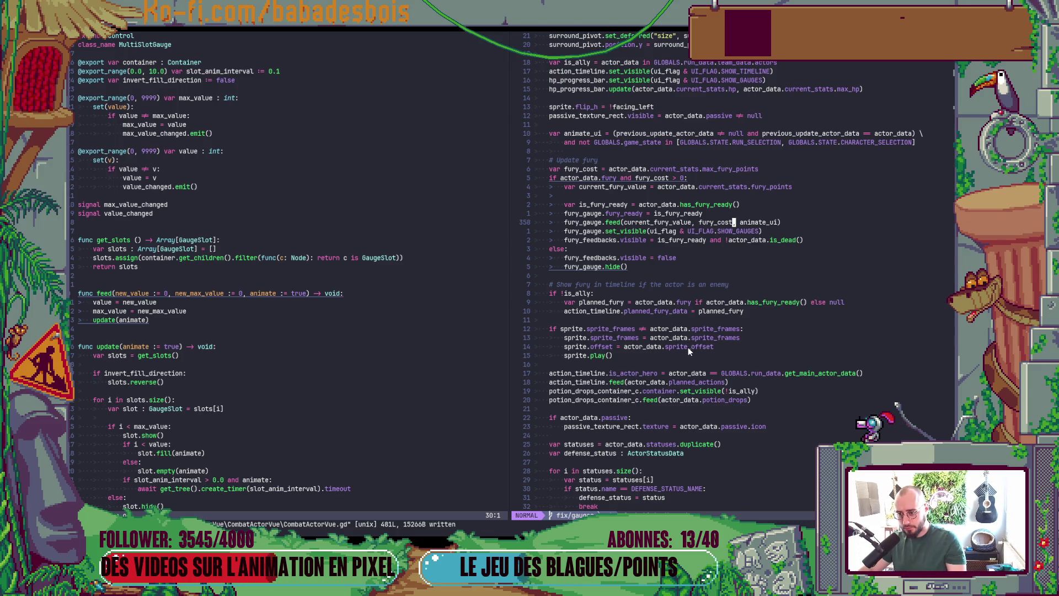
scroll(688, 371, up, 6)
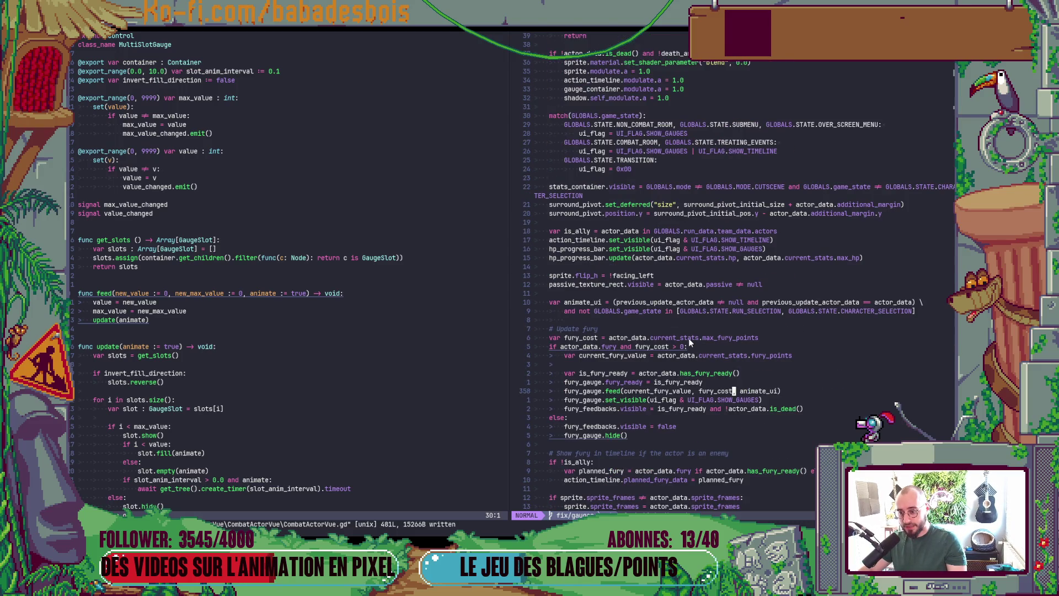
click(620, 257)
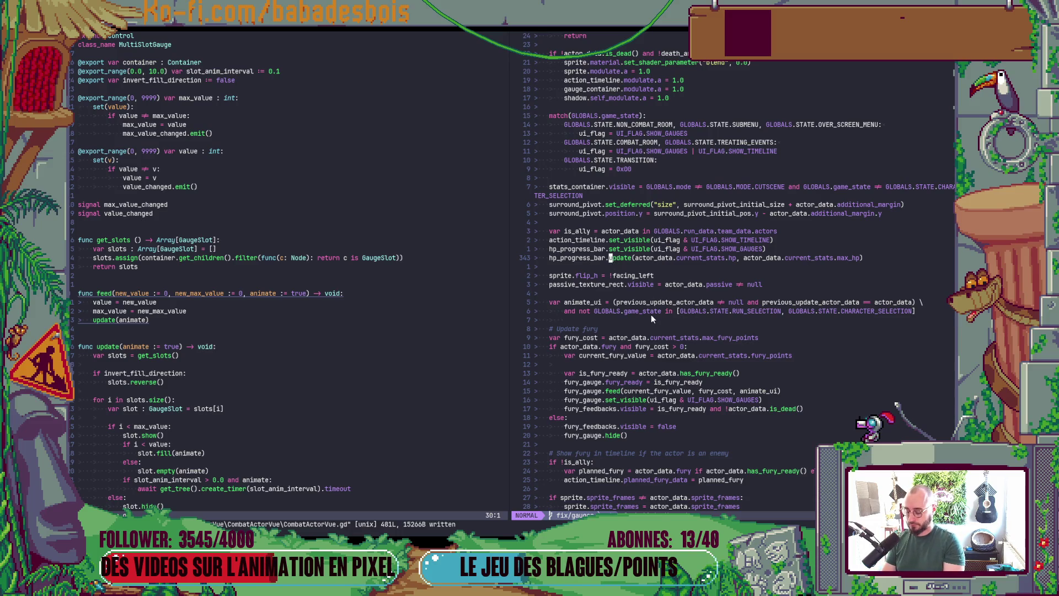
text(cwf)
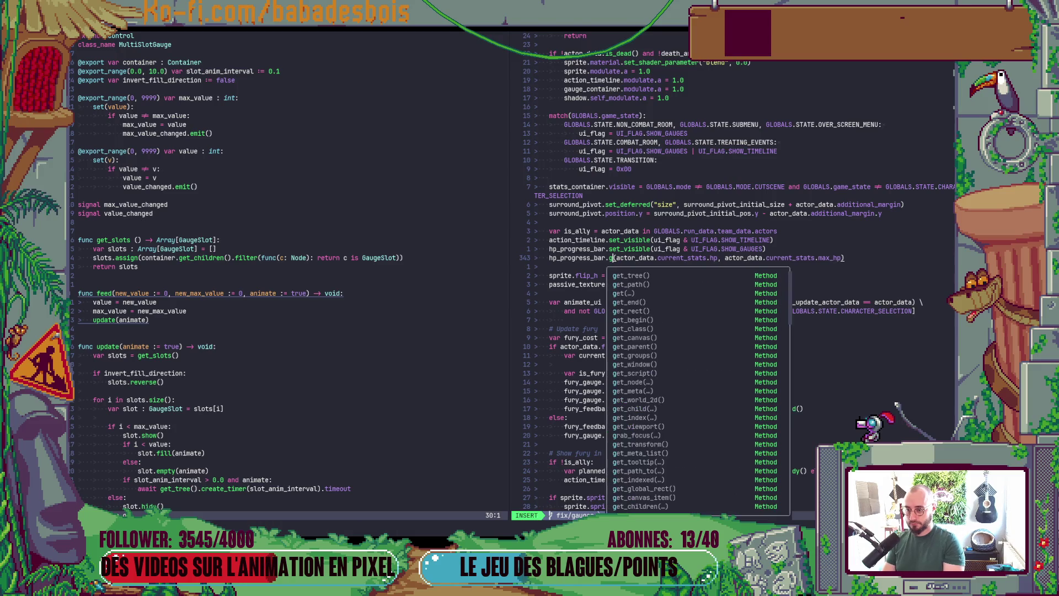
text(eed)
key(Escape)
key(j)
key(j)
Step: Move the two animate_ui declaration lines above var is_ally and remove the leftover blank line
key(j)
key(j)
key(j)
key(shift+v)
key(j)
key(K)
key(K)
key(K)
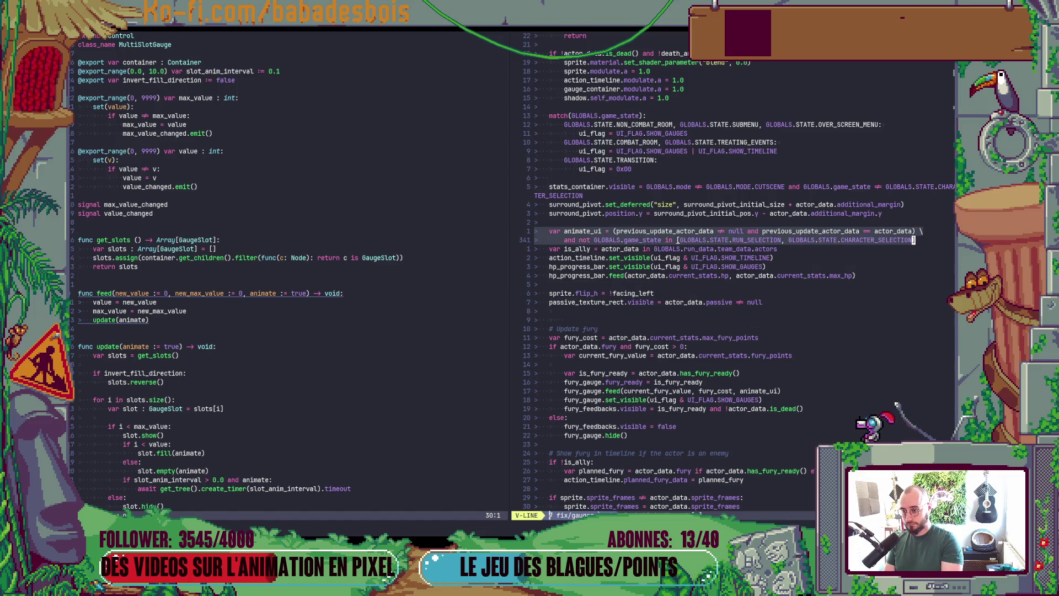
key(j)
key(j)
key(Escape)
key(k)
key(k)
key(bracketleft)
key(space)
key(j)
key(j)
key(j)
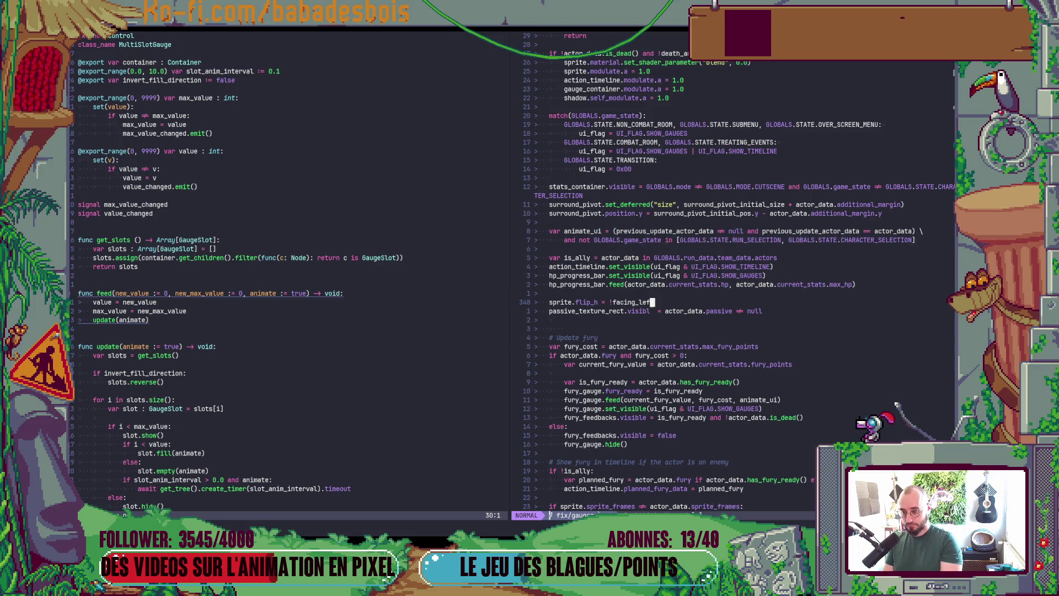
key(d)
key(d)
Step: Append ', animate_ui' to the hp_progress_bar.feed call, save, and relaunch the game
key(k)
key(k)
key(k)
key(dollar)
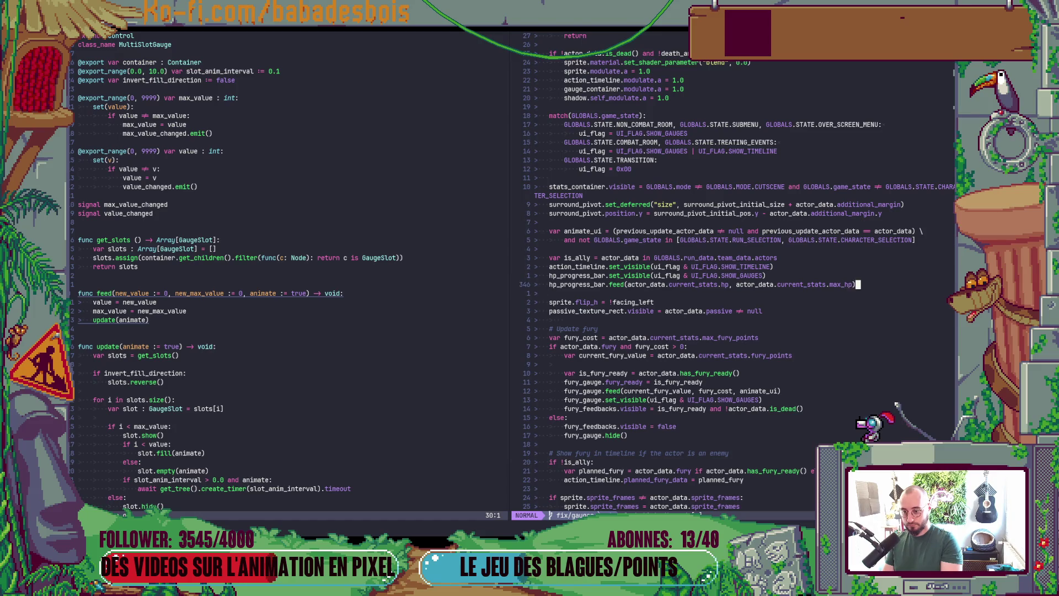
text(i, an)
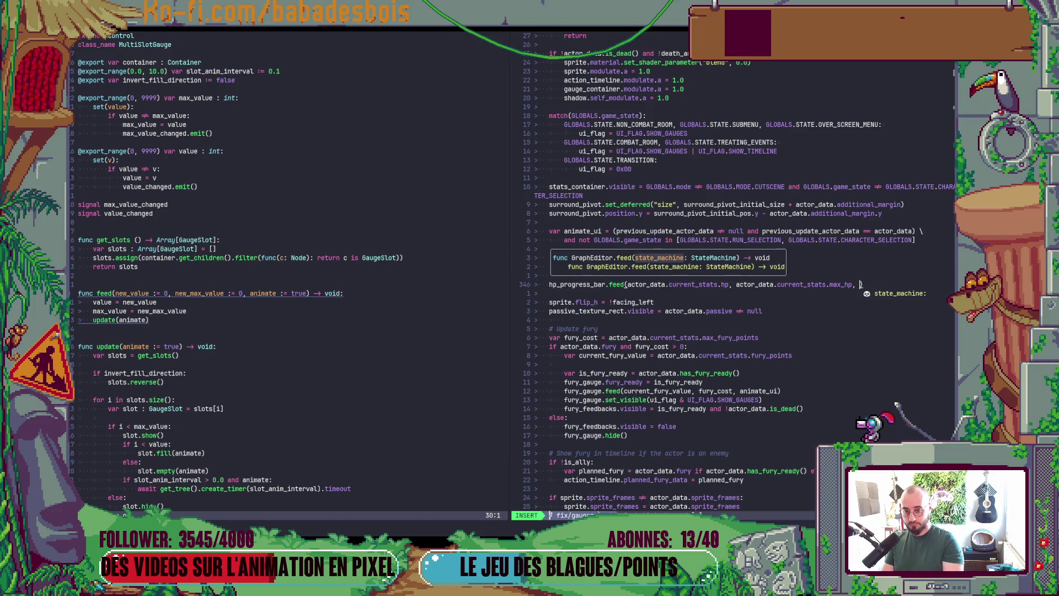
key(Return)
key(Escape)
text(:w)
key(Return)
key(alt+Tab)
key(F5)
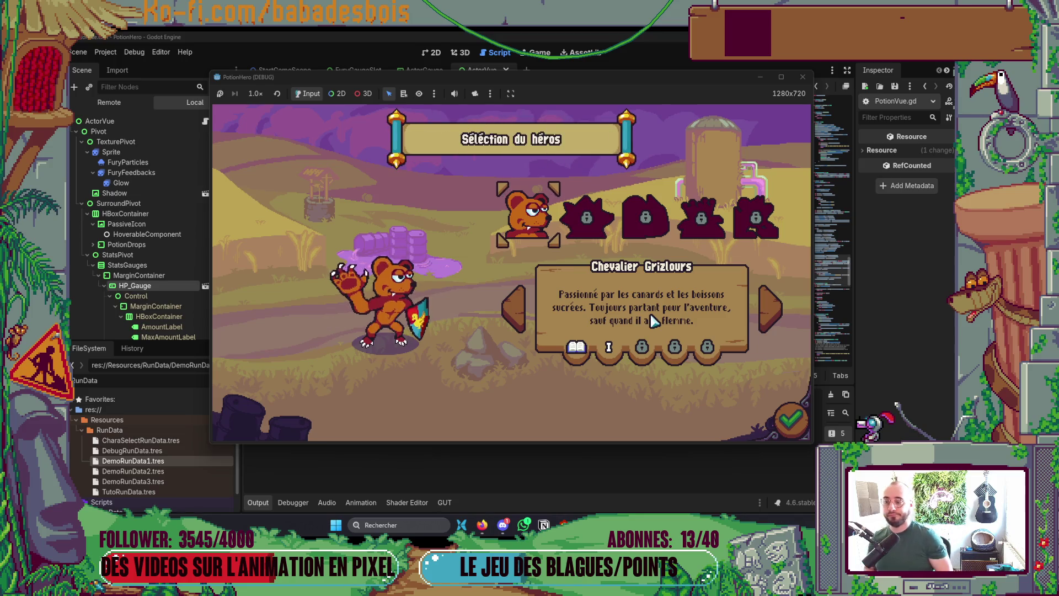
Step: Confirm the hero and toggle between the second and Tutoriel adventures, seeing HP 0/0, then close the game
click(783, 408)
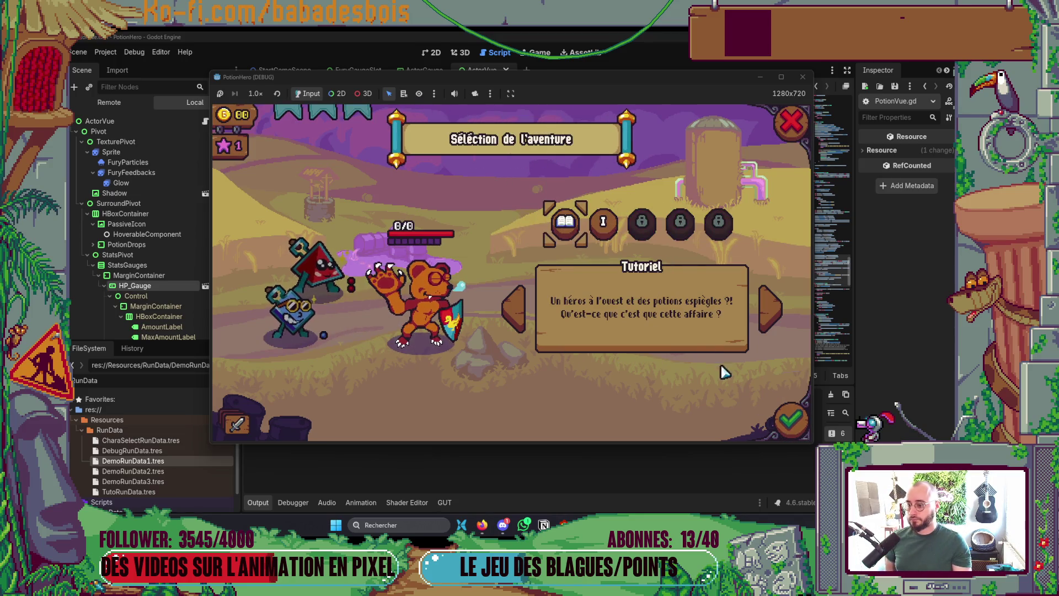
click(610, 223)
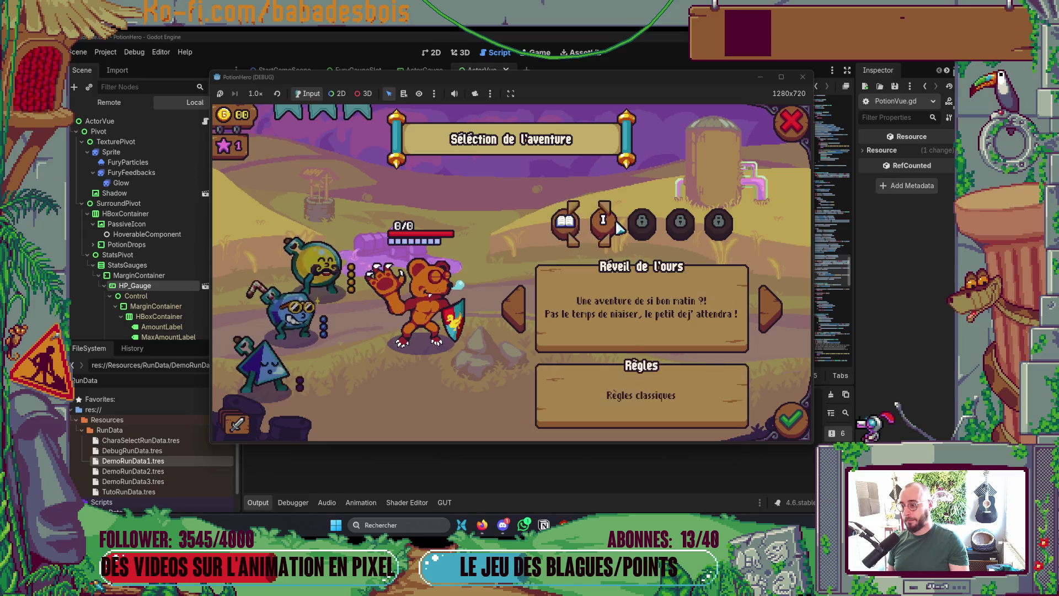
click(566, 222)
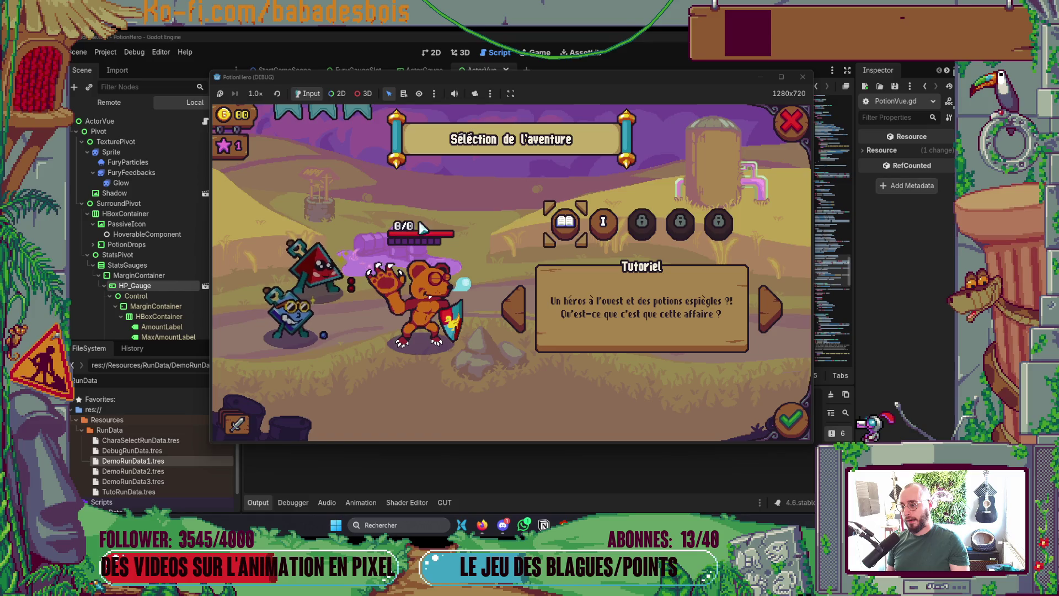
click(792, 123)
click(803, 77)
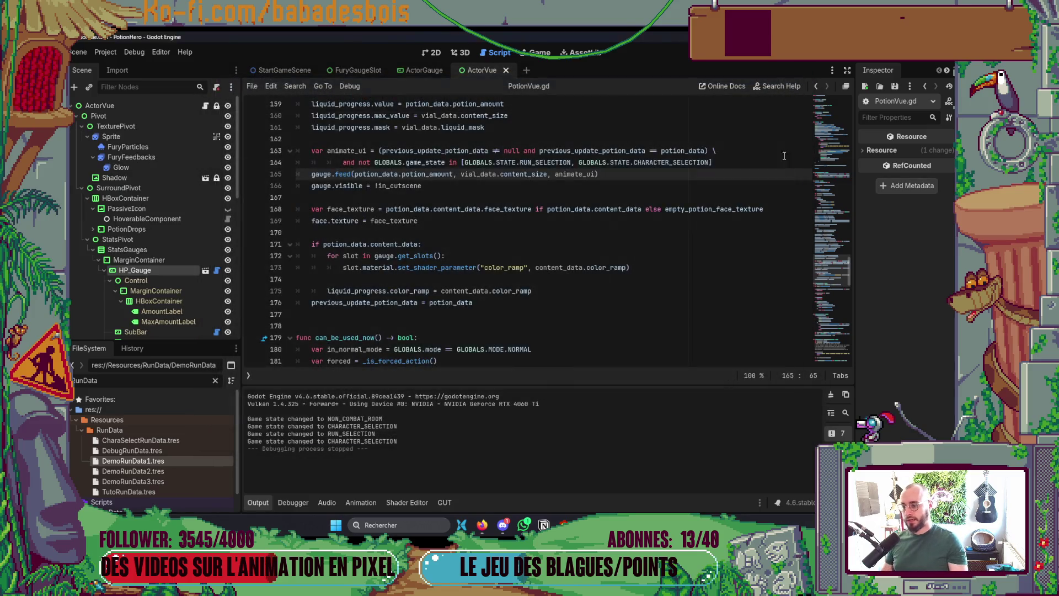
Step: Copy the _update_text() line into feed() after the value and max_value assignments, and save
key(alt+Tab)
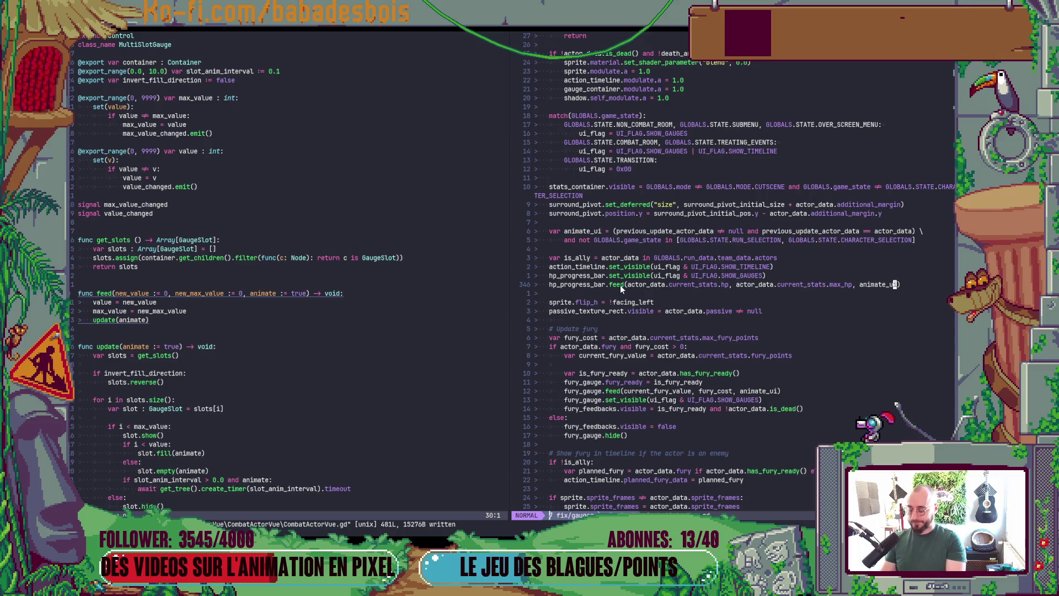
key(ctrl+o)
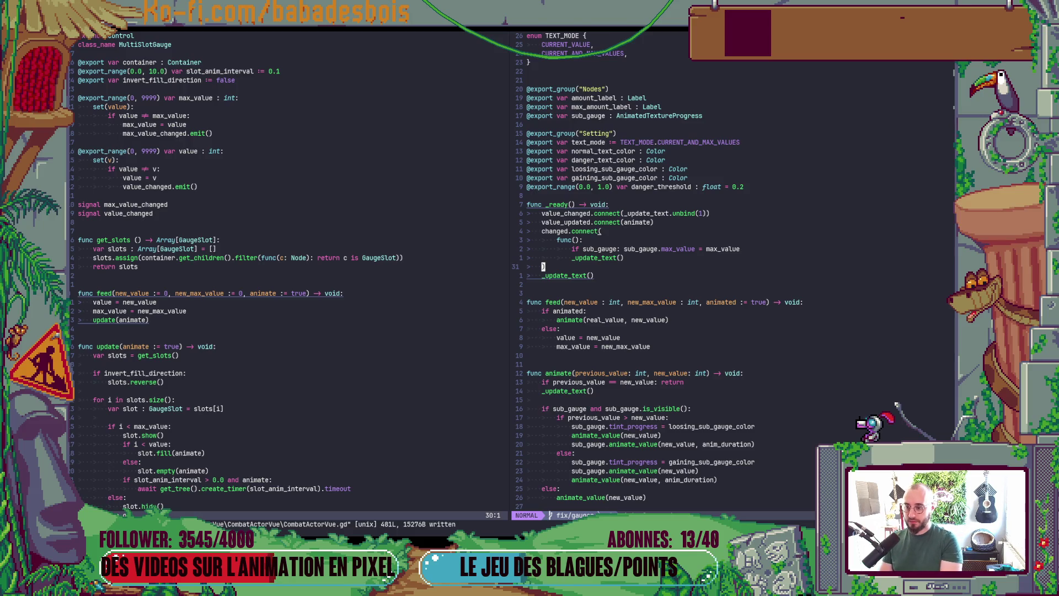
key(j)
key(shift+v)
key(y)
key(j)
key(j)
key(j)
text(p:w)
key(Return)
key(alt+Tab)
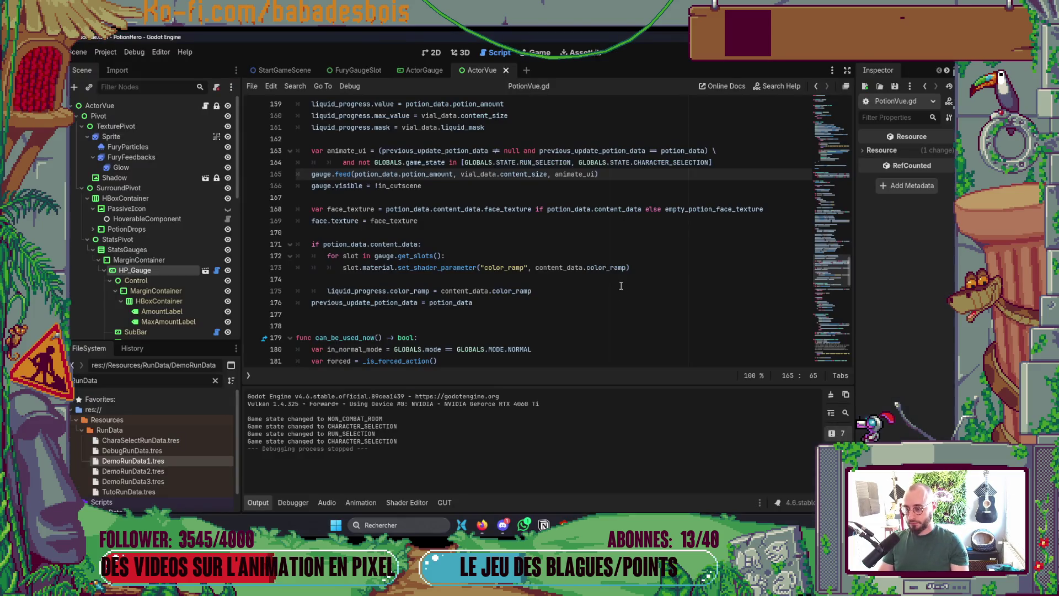
Step: Run the game to hero selection, stop it with F8, and return to the value_changed.connect line
key(F5)
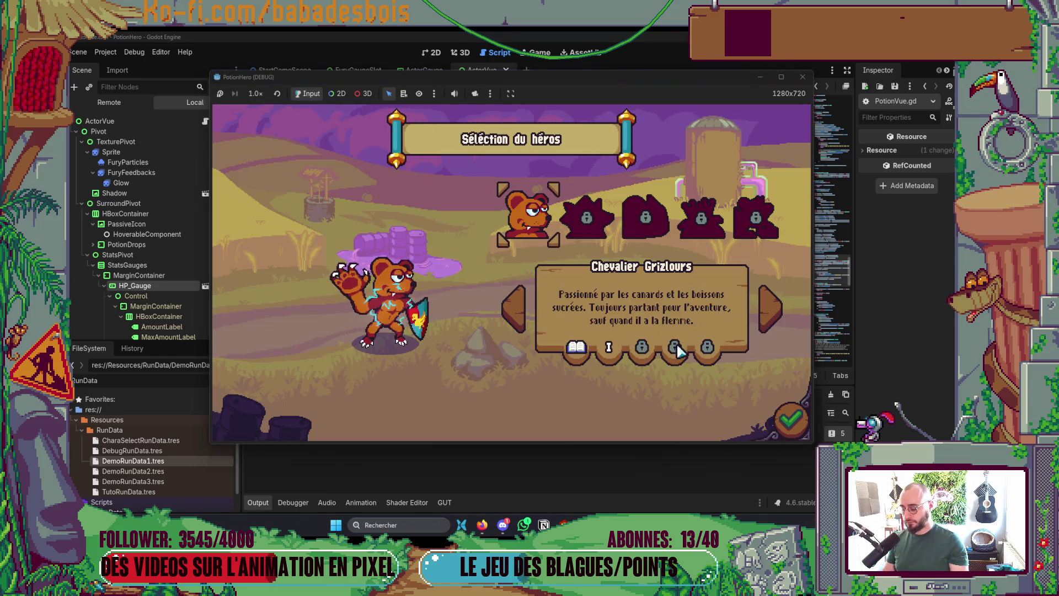
key(F8)
key(alt+Tab)
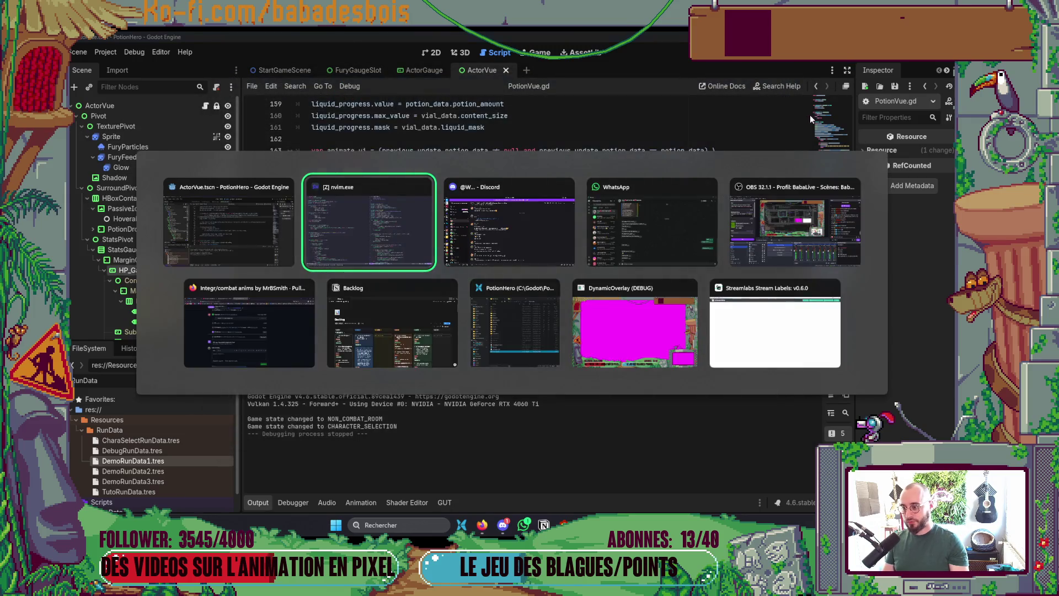
click(600, 213)
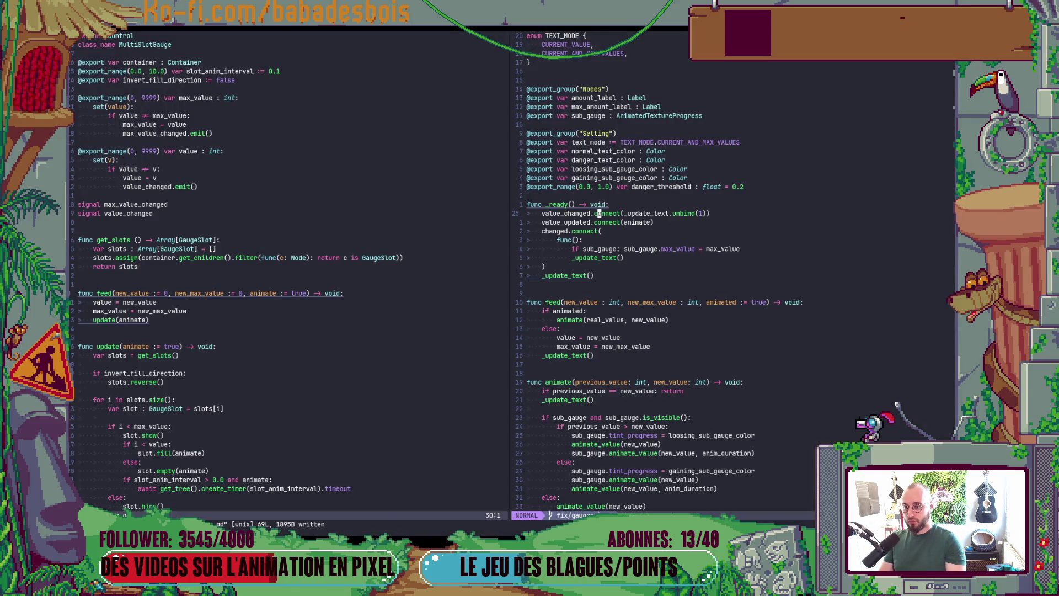
Step: Delete the two signal connection lines and the changed.connect block from _ready()
key(shift+v)
key(j)
key(d)
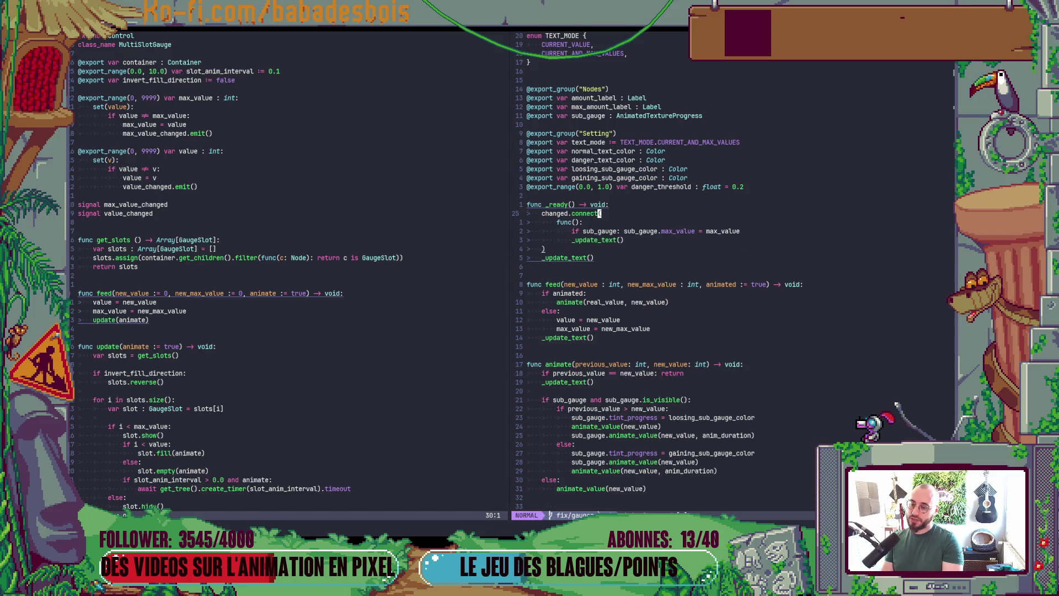
key(shift+v)
key(j)
key(j)
key(j)
key(j)
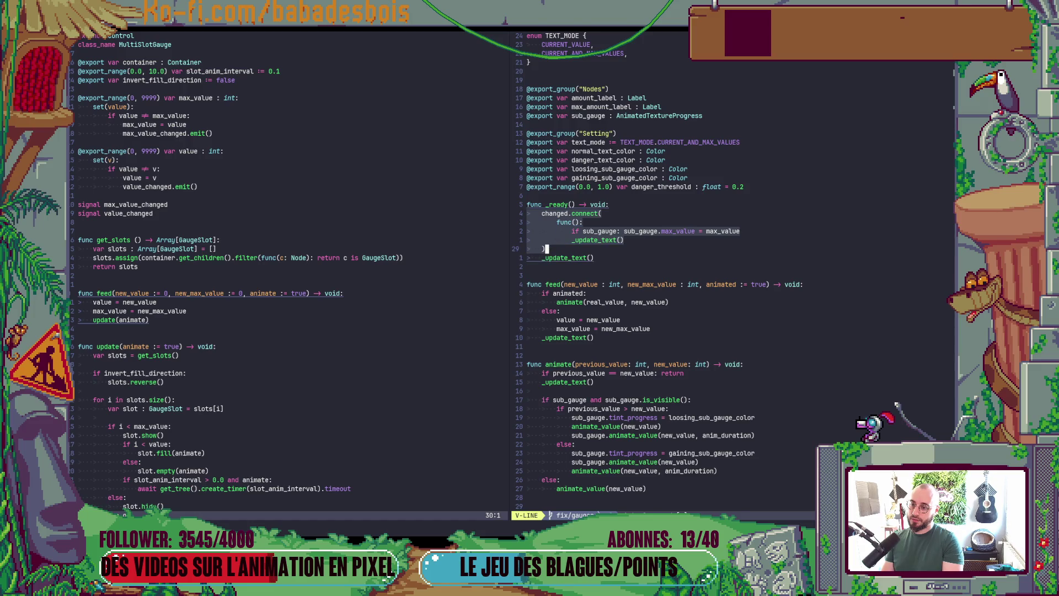
key(d)
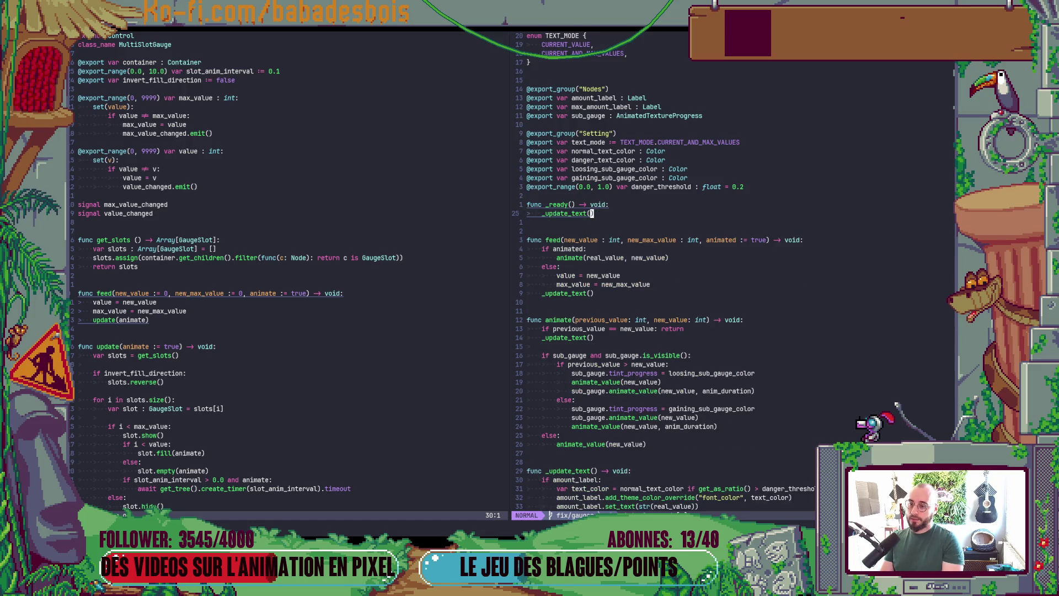
key(alt+Tab)
key(alt+Tab)
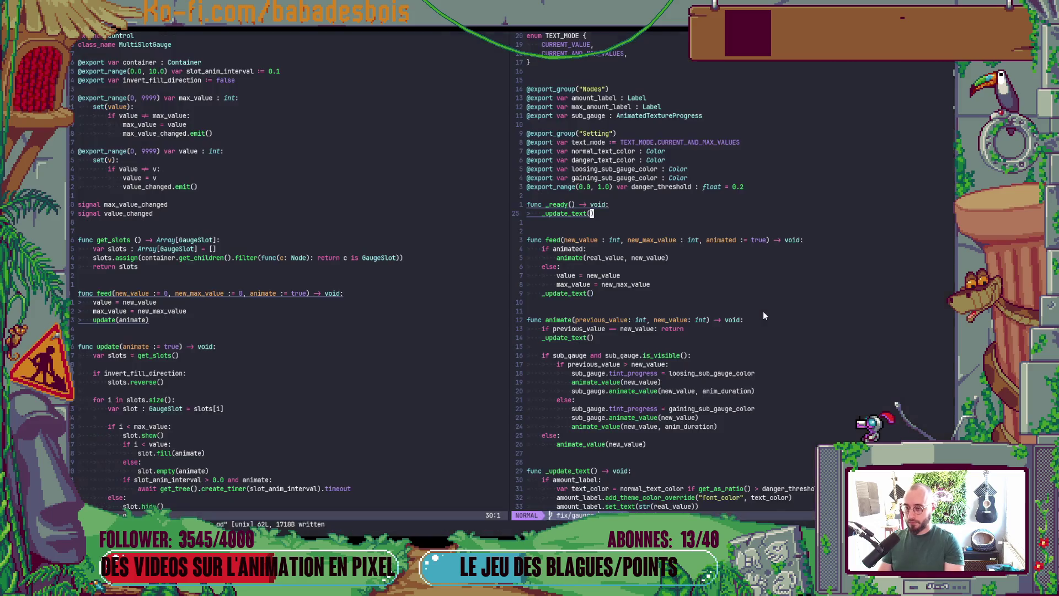
Step: Add an update() call at the start of _ready(), check its definition with gd, then switch to Godot
scroll(792, 329, down, 2)
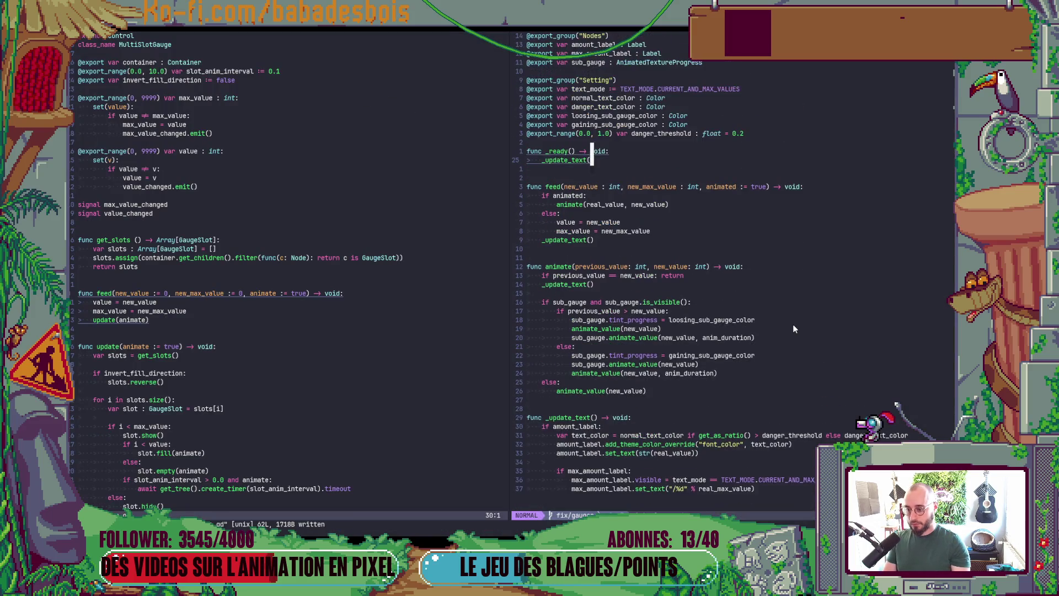
key(shift+o)
text(u)
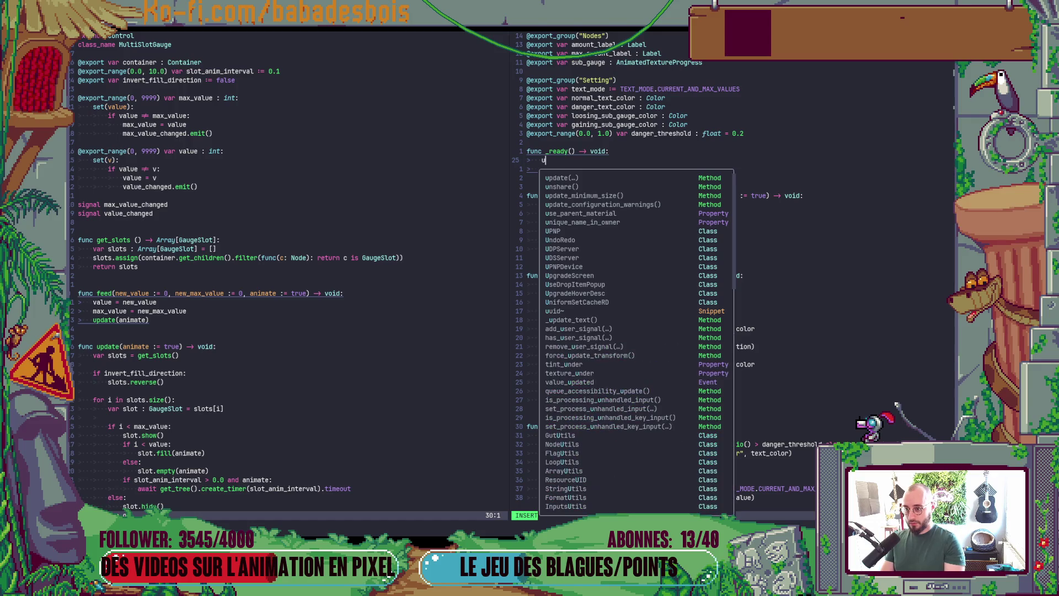
key(Tab)
key(Return)
key(Escape)
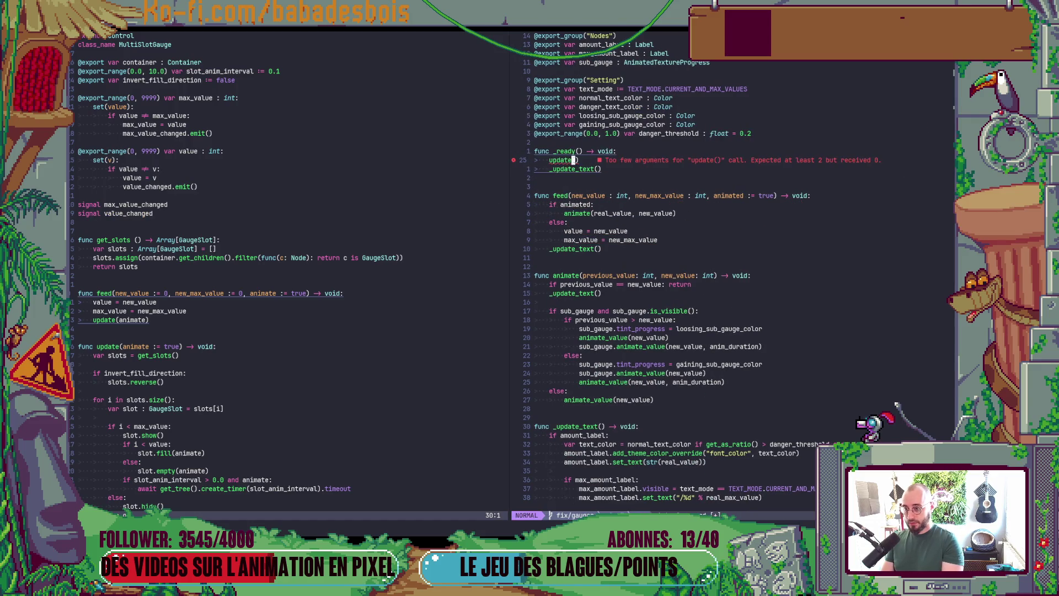
key(g)
key(d)
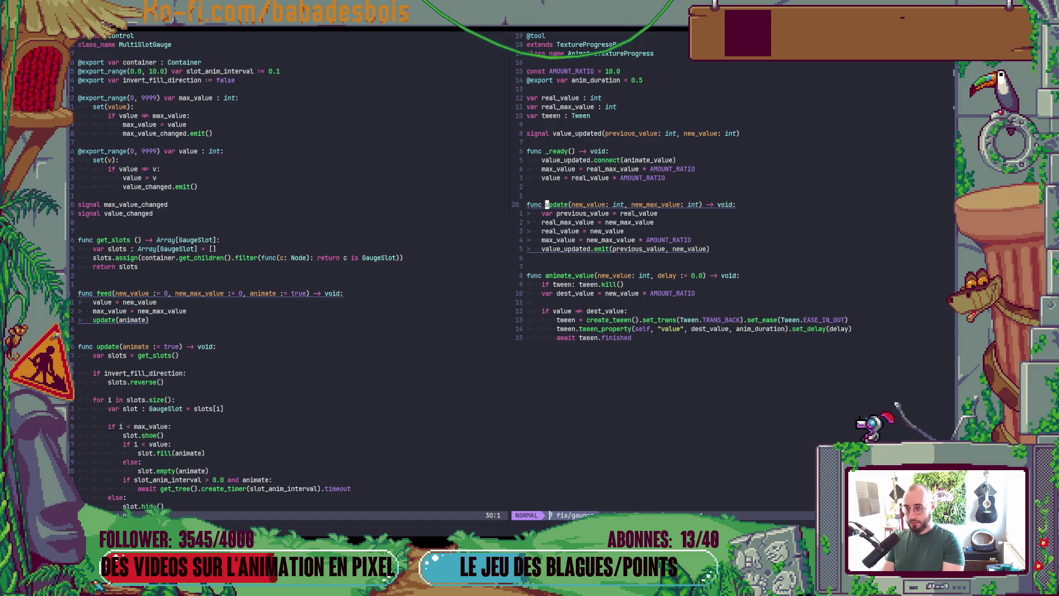
key(ctrl+o)
key(alt+Tab)
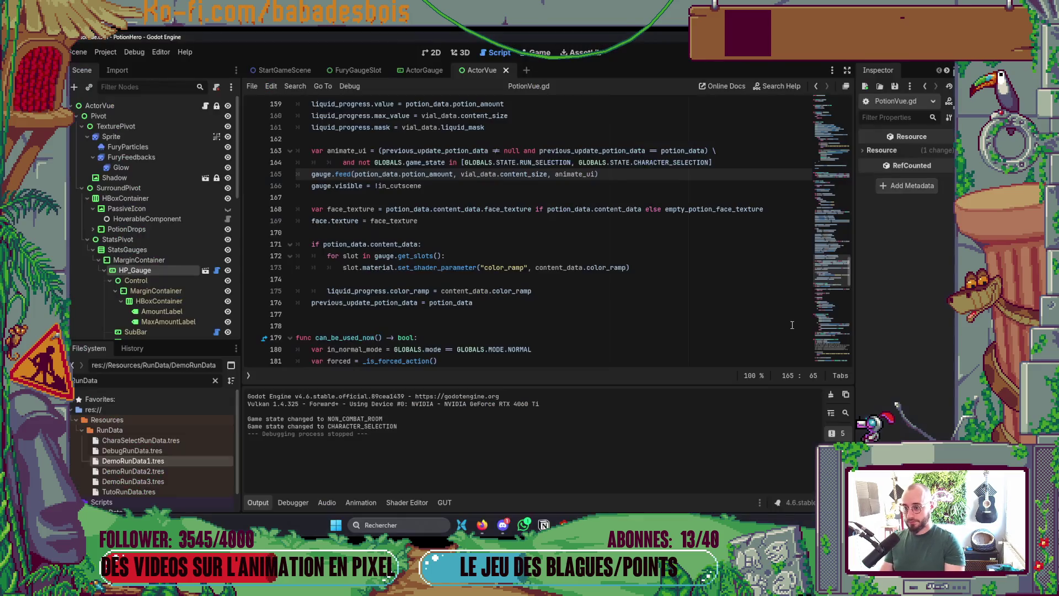
Step: Run the game, confirm the hero, toggle between the second and Tutoriel adventures, then close it and return to Neovim
key(F5)
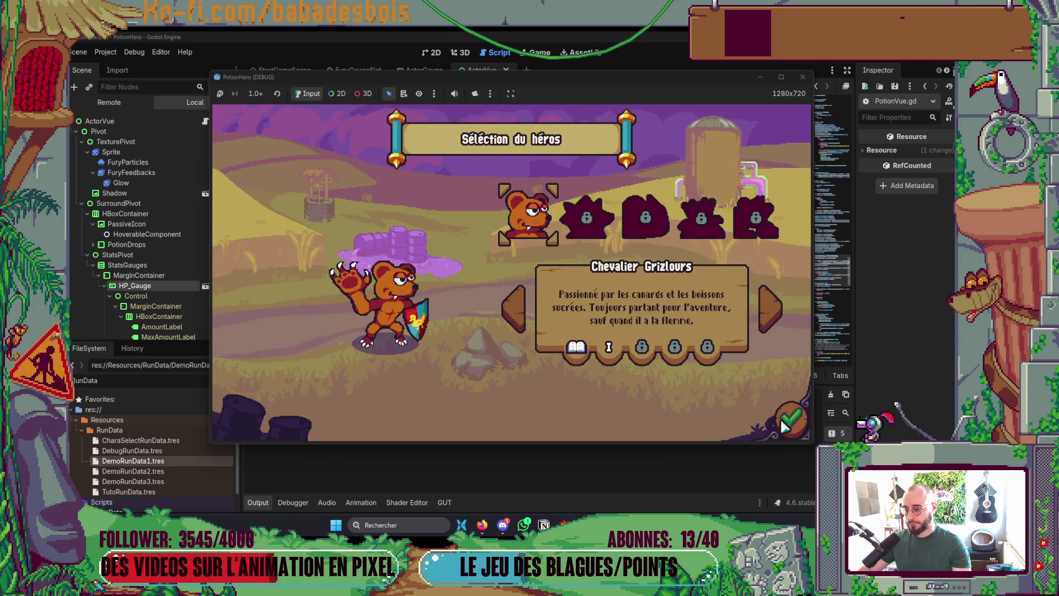
click(782, 427)
click(607, 227)
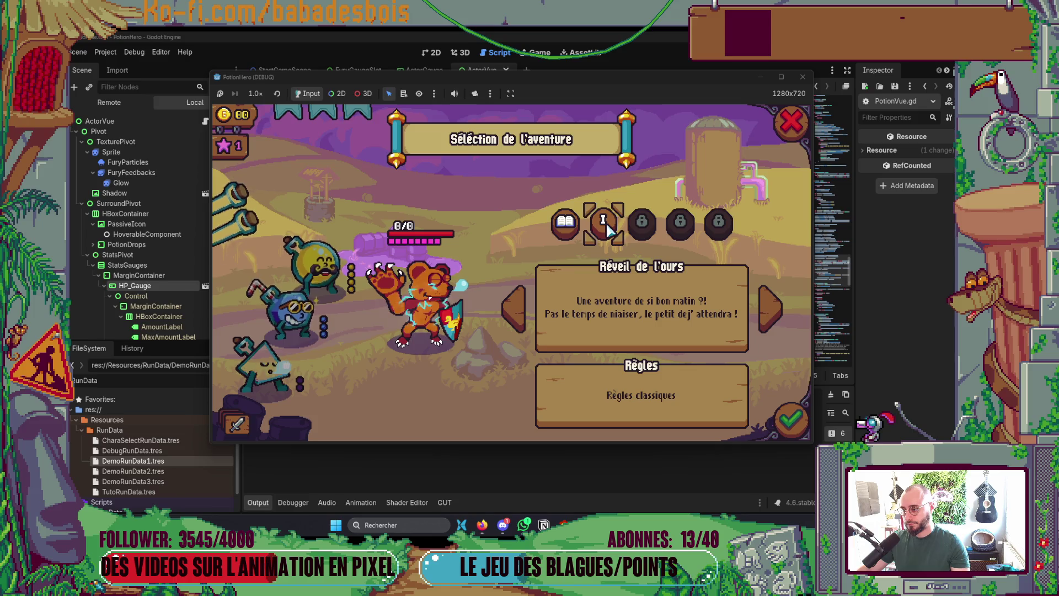
click(565, 222)
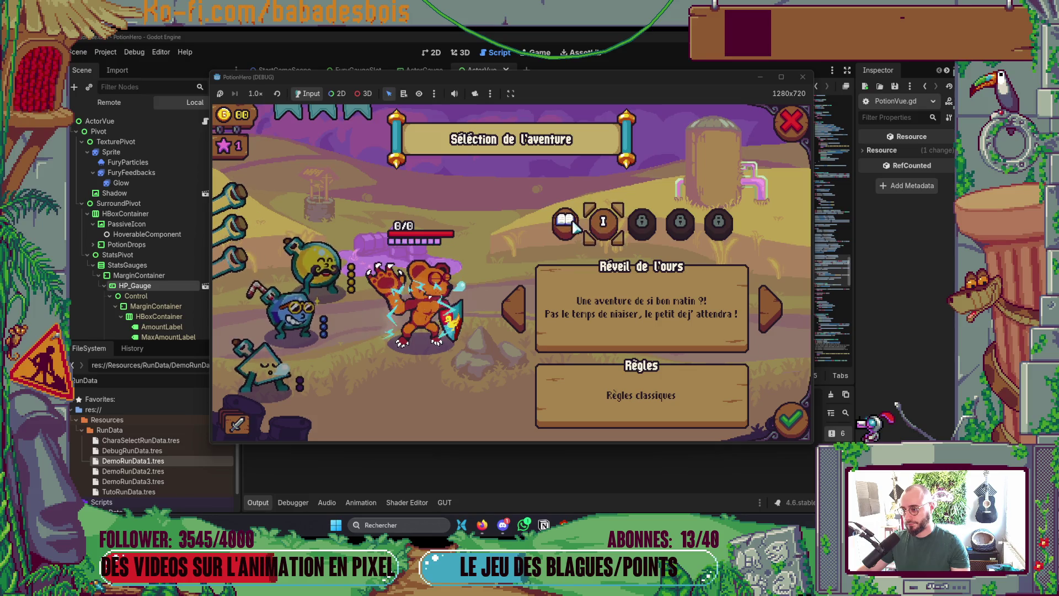
click(792, 118)
click(802, 77)
key(alt+Tab)
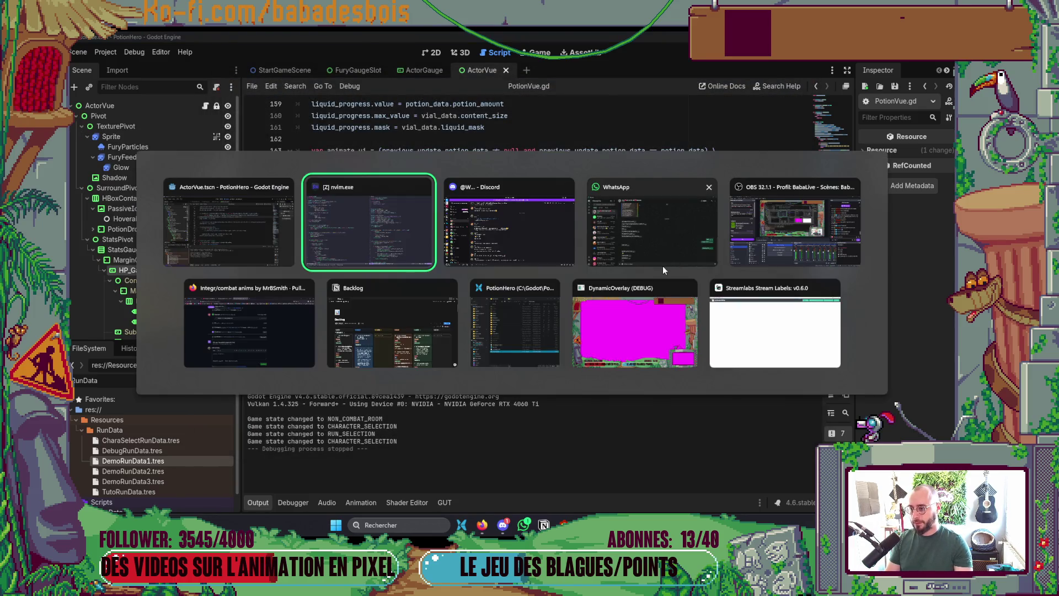
scroll(609, 290, down, 3)
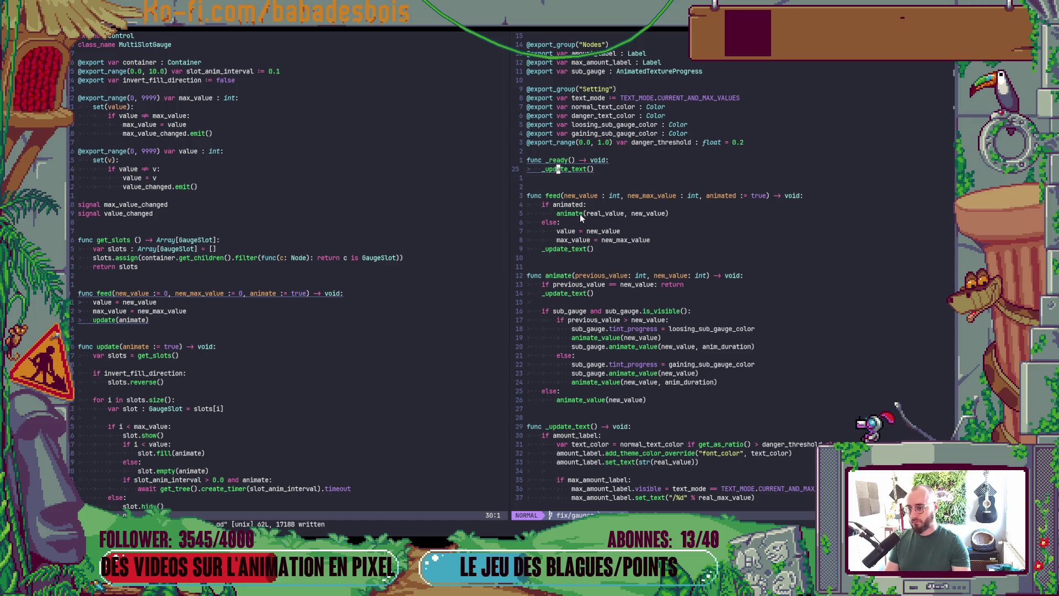
scroll(601, 333, down, 3)
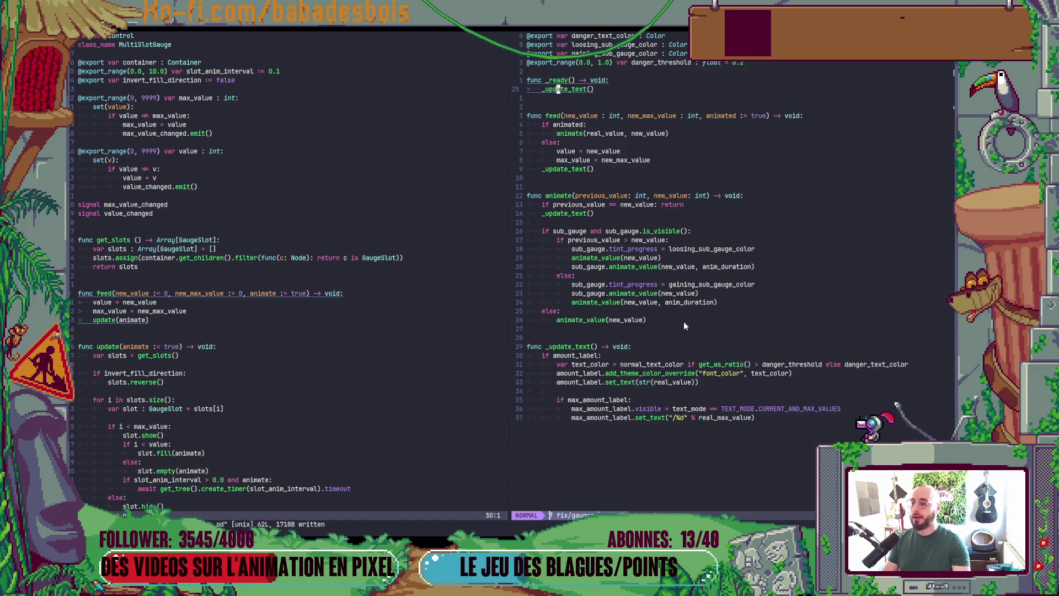
scroll(683, 322, up, 2)
click(595, 221)
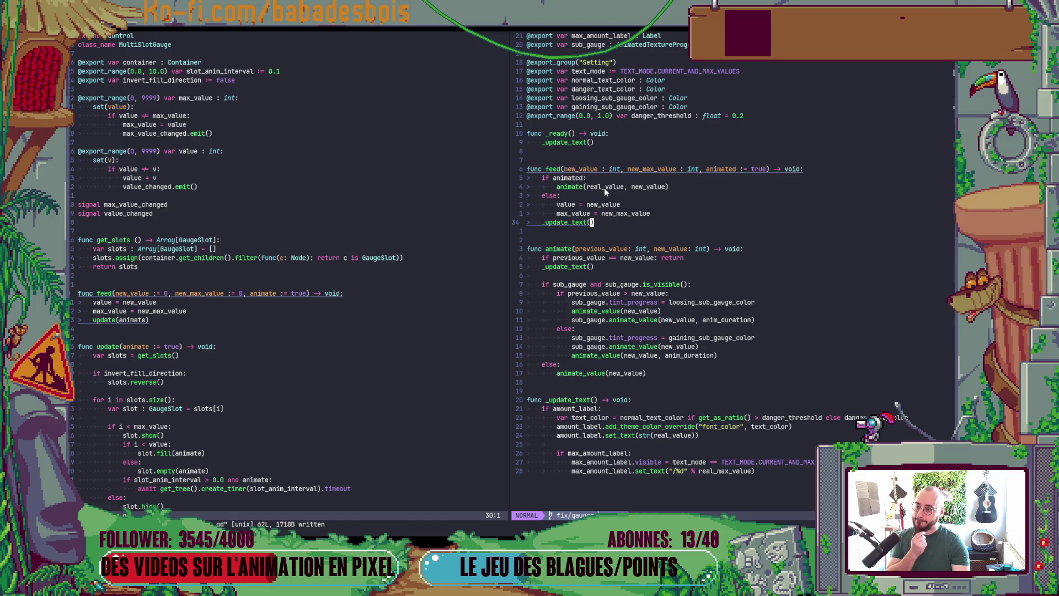
click(614, 213)
key(k)
Step: Rename the assignments in feed() to real_value and real_max_value
key(b)
key(b)
key(b)
key(o)
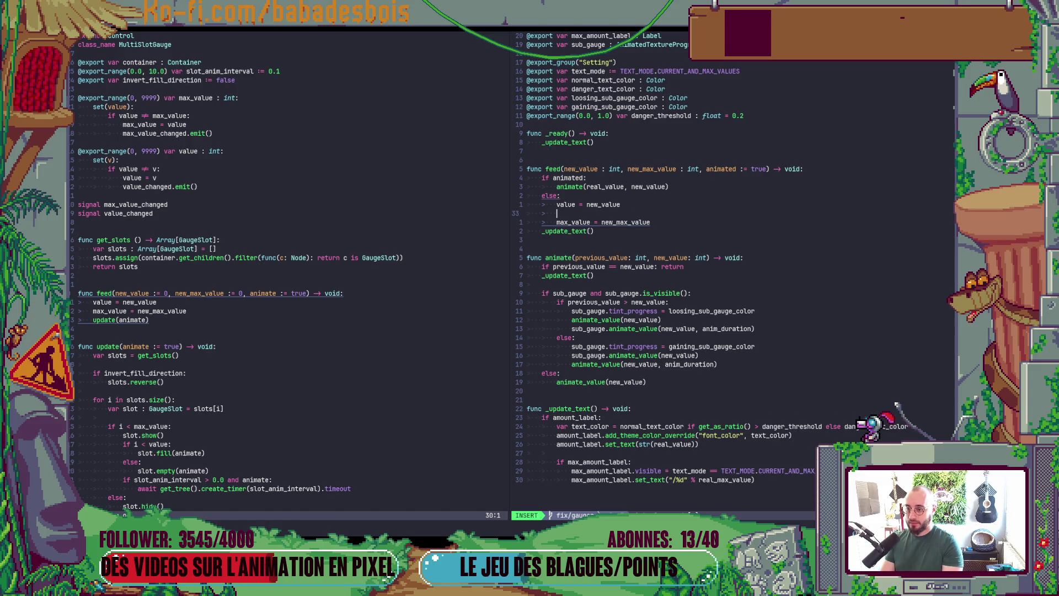
key(Escape)
text(u)
text(ireal)
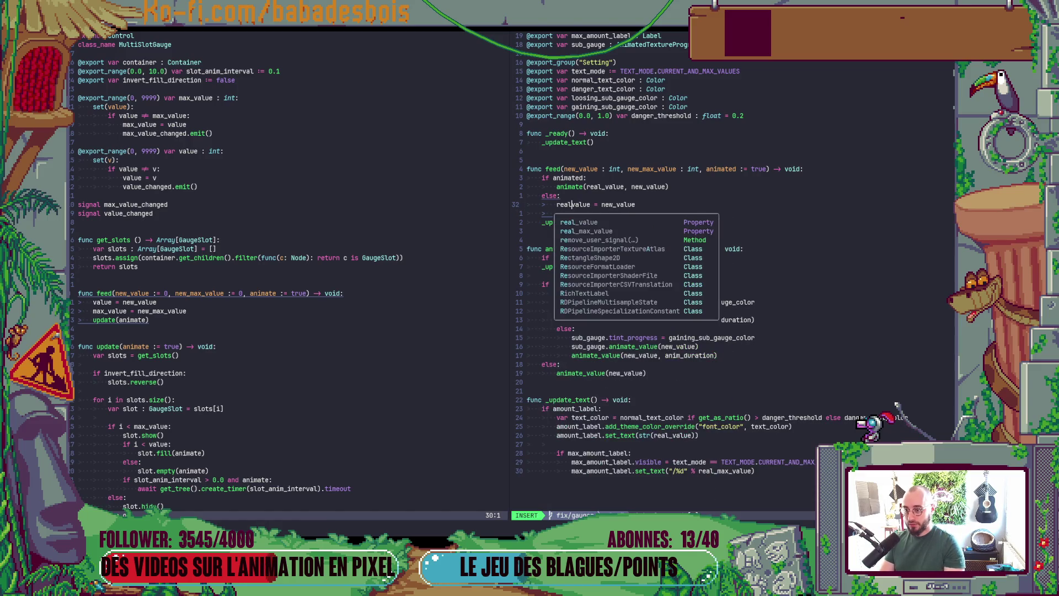
text(_)
key(Escape)
text(jIreal_max_value)
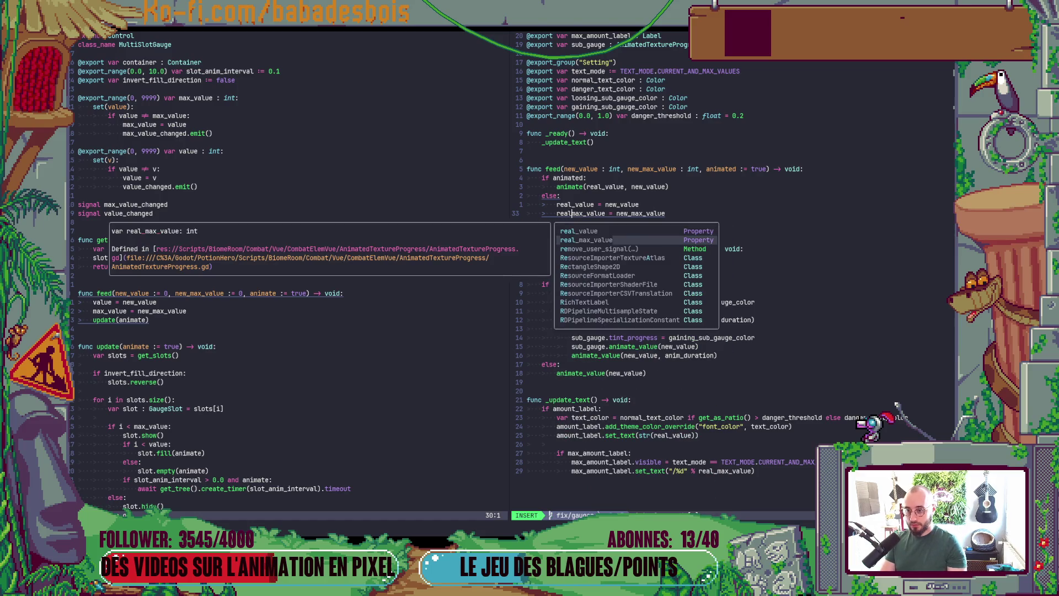
key(Delete)
key(Delete)
key(Delete)
key(Escape)
Step: Replace the if animated line with 'var previous_value = real_value'
key(k)
key(k)
key(k)
key(k)
key(c)
key(c)
text(var )
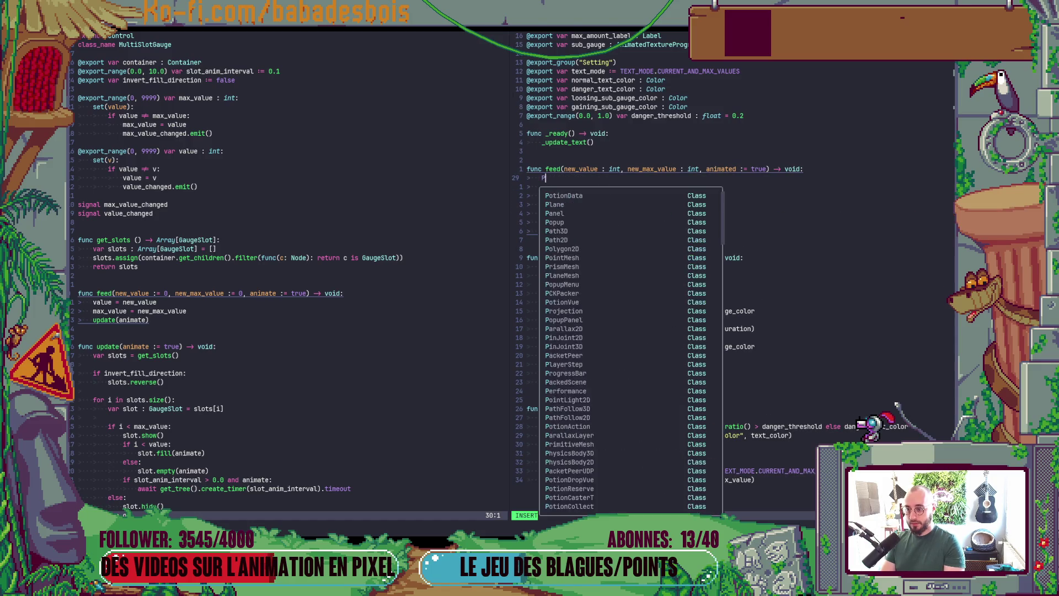
text(previous_value )
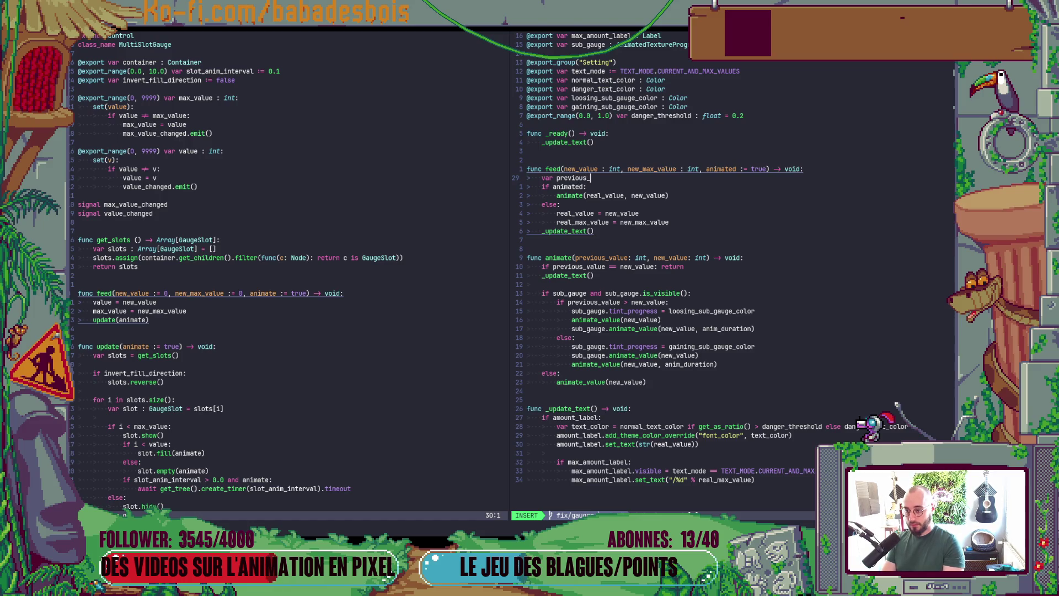
text(= real_value)
key(Escape)
Step: Change the animate call's arguments to (previous_value, real_value)
key(j)
key(j)
key(j)
key(k)
key(l)
key(l)
key(l)
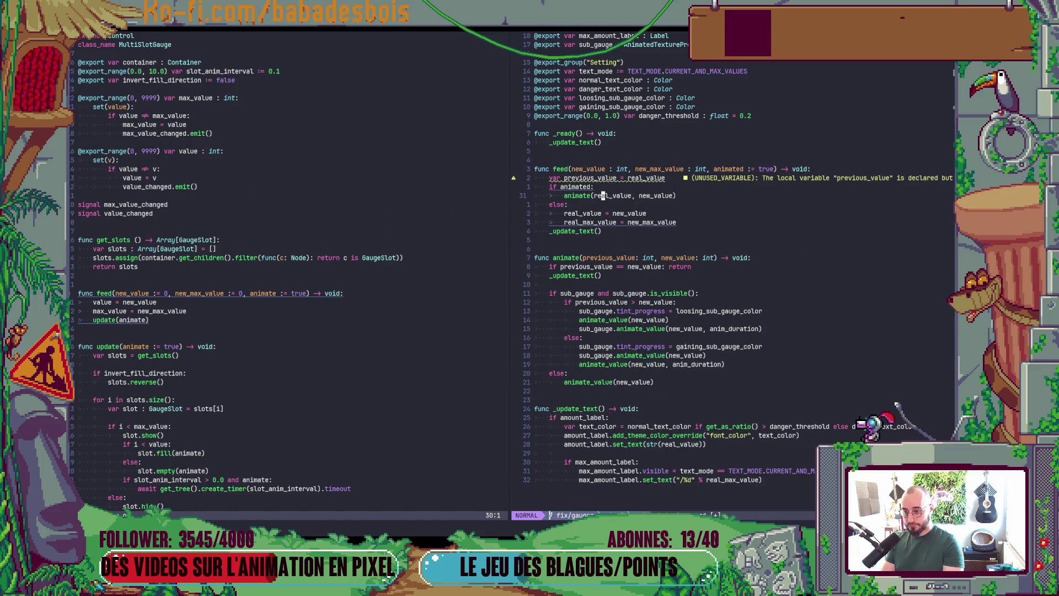
text(cwprevious_value)
key(Escape)
key(w)
key(w)
text(cwreal_value)
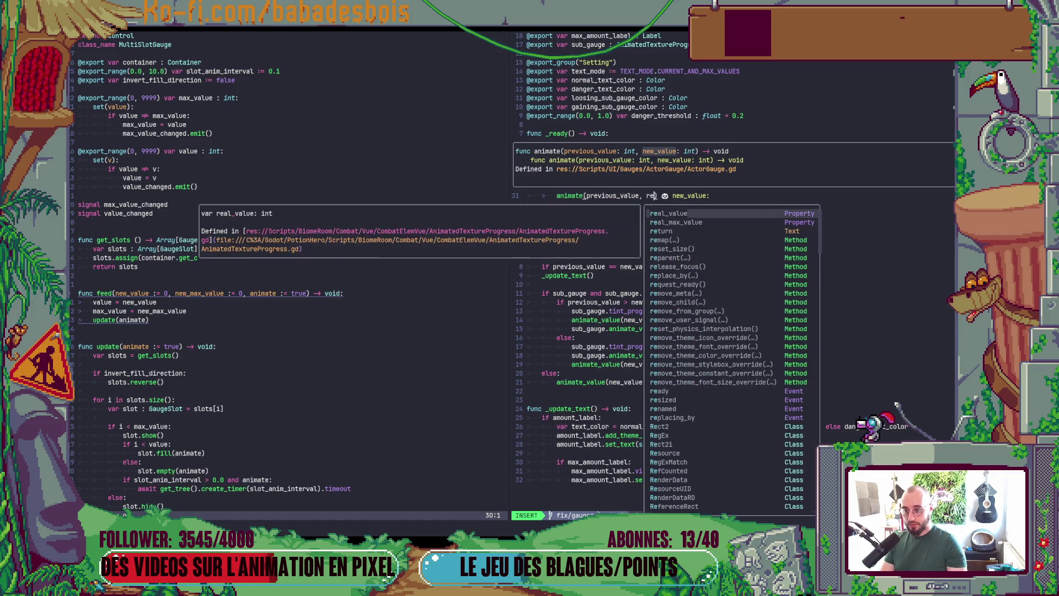
key(Escape)
Step: Move the two real-value assignments above if animated, dedent them, and remove the stray else
key(k)
key(j)
key(j)
key(j)
key(V)
key(j)
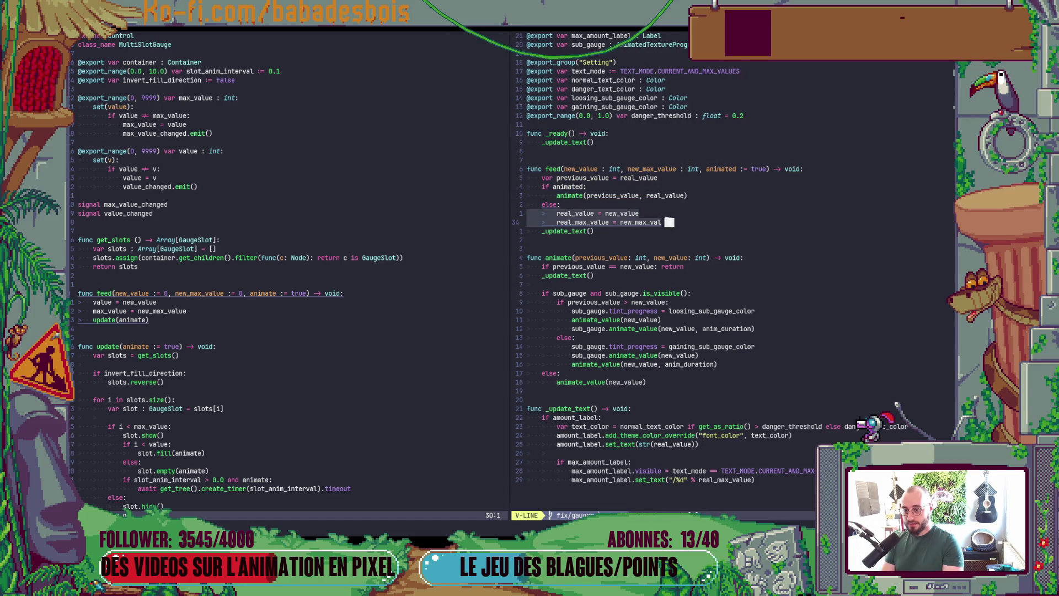
key(K)
key(K)
key(K)
key(<)
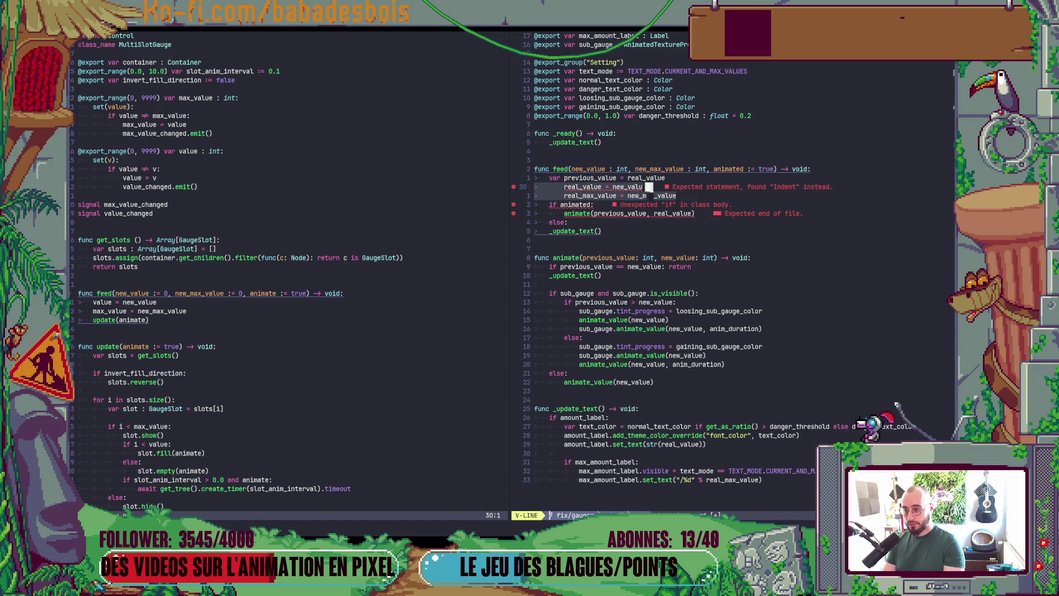
key(j)
key(j)
key(j)
key(j)
key(d)
key(d)
key(k)
key(k)
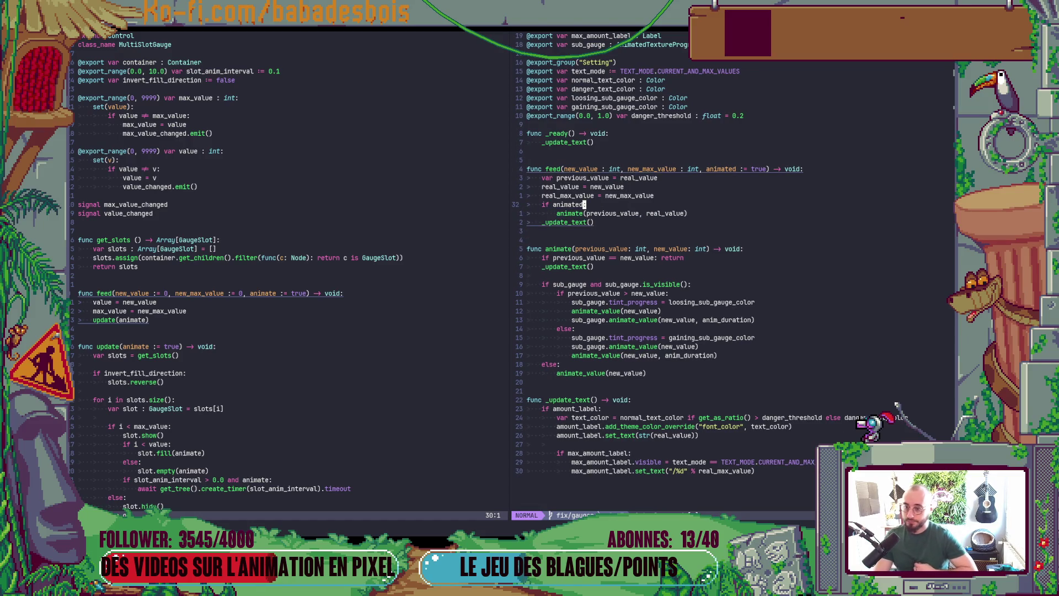
Step: Add an else branch calling update(real_value, real_max_value)
key(j)
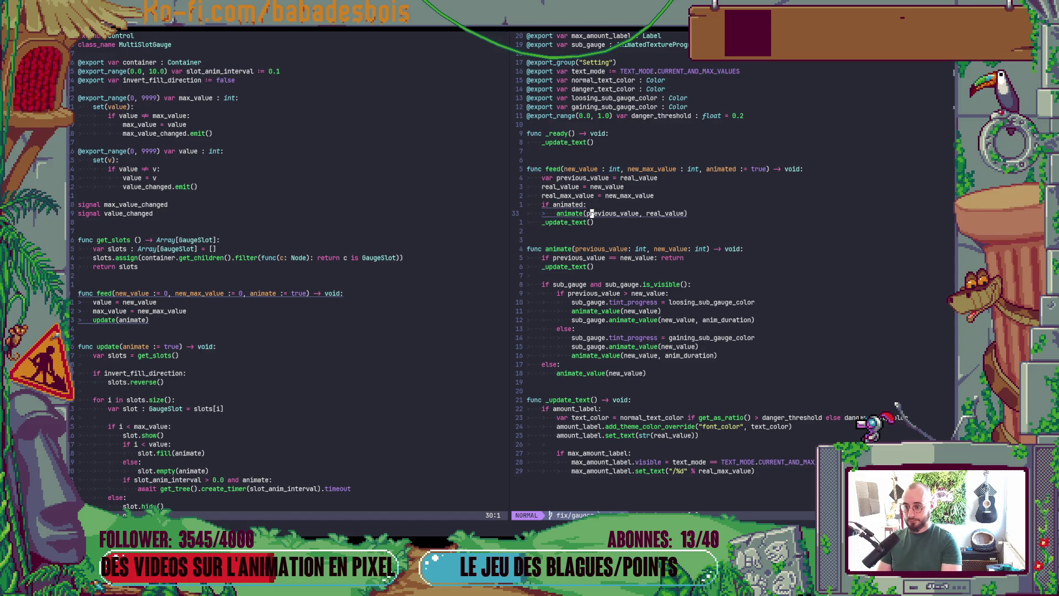
text(oelse:)
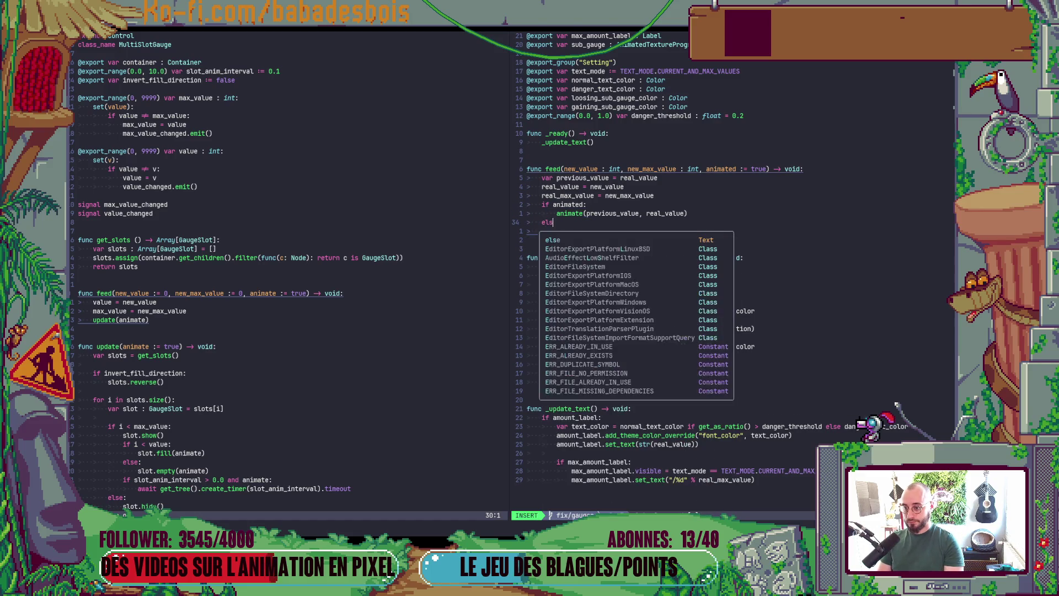
key(Return)
text(up)
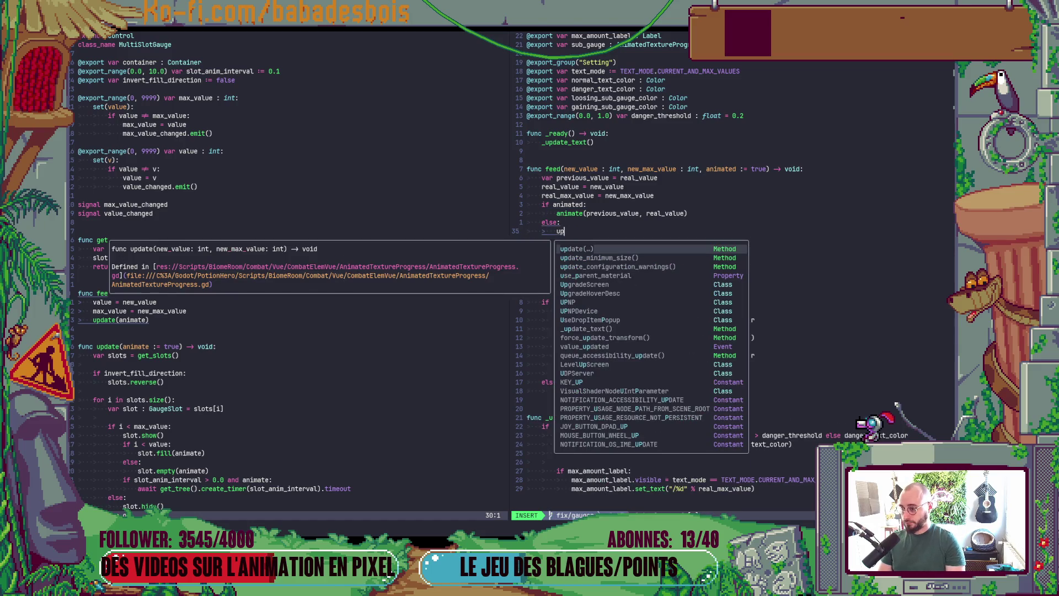
key(Return)
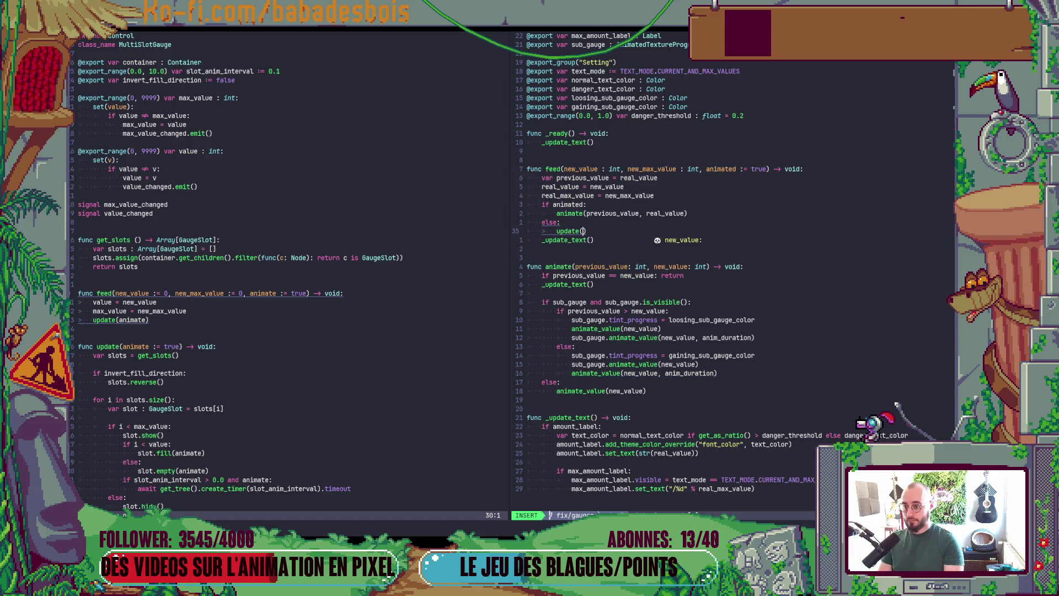
text(a)
key(Return)
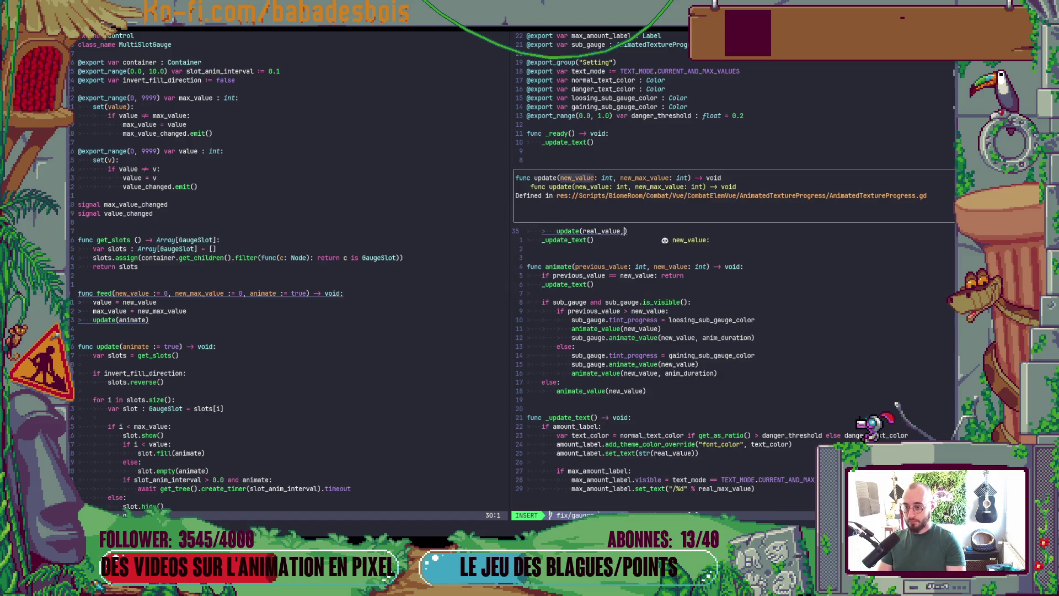
text(, )
text(e)
key(Return)
key(Escape)
Step: Save the script with :w and launch the game with F5
text(:w)
key(Return)
key(alt+Tab)
key(F5)
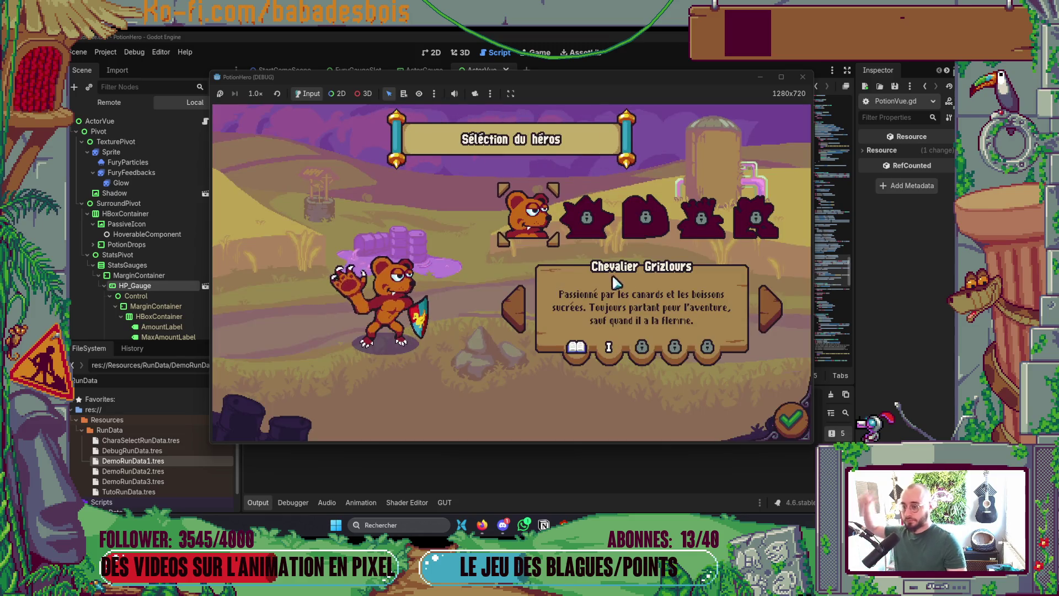
Step: Check the HP gauge shows 12/12 on Réveil de l'ours and 5/5 on Tutoriel, then close the game
click(792, 422)
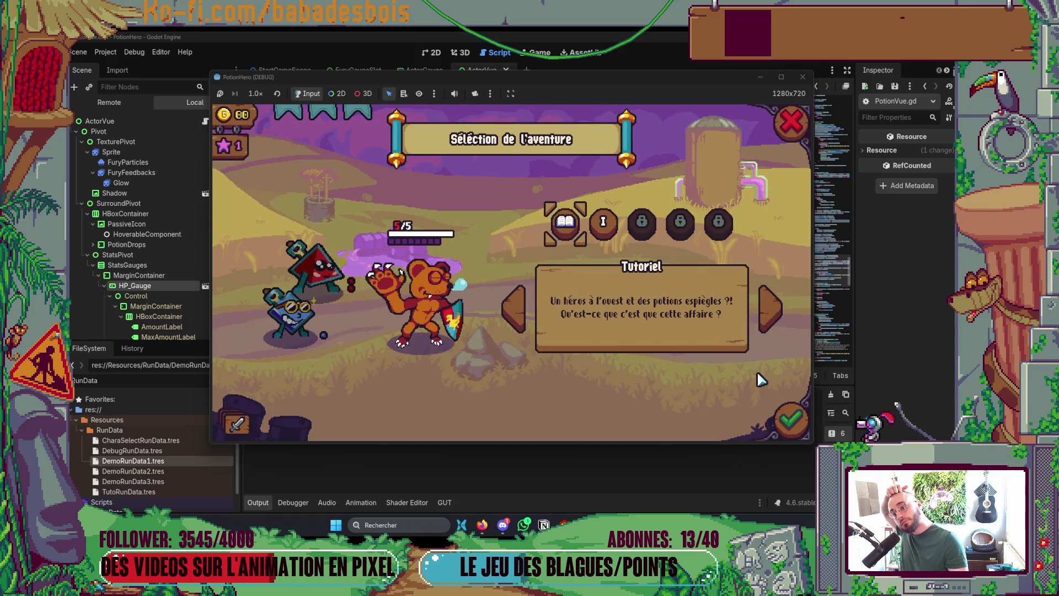
click(604, 225)
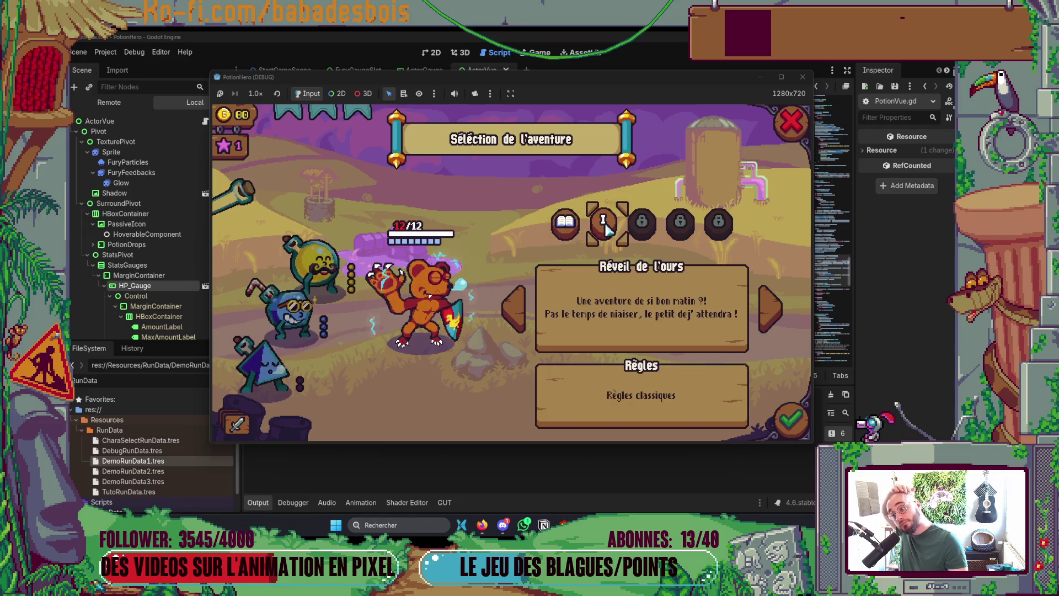
click(566, 222)
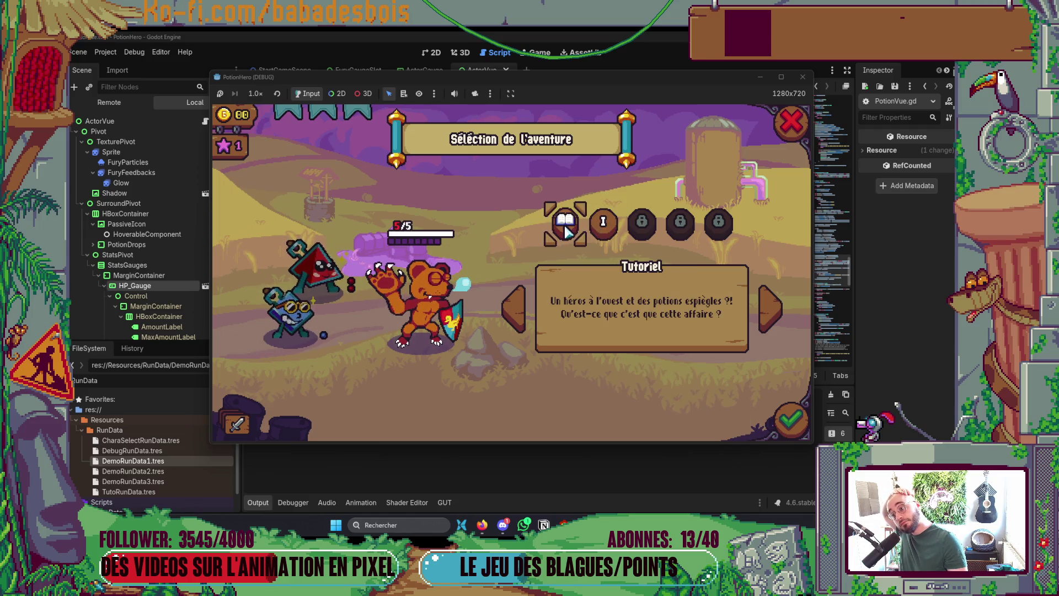
click(604, 221)
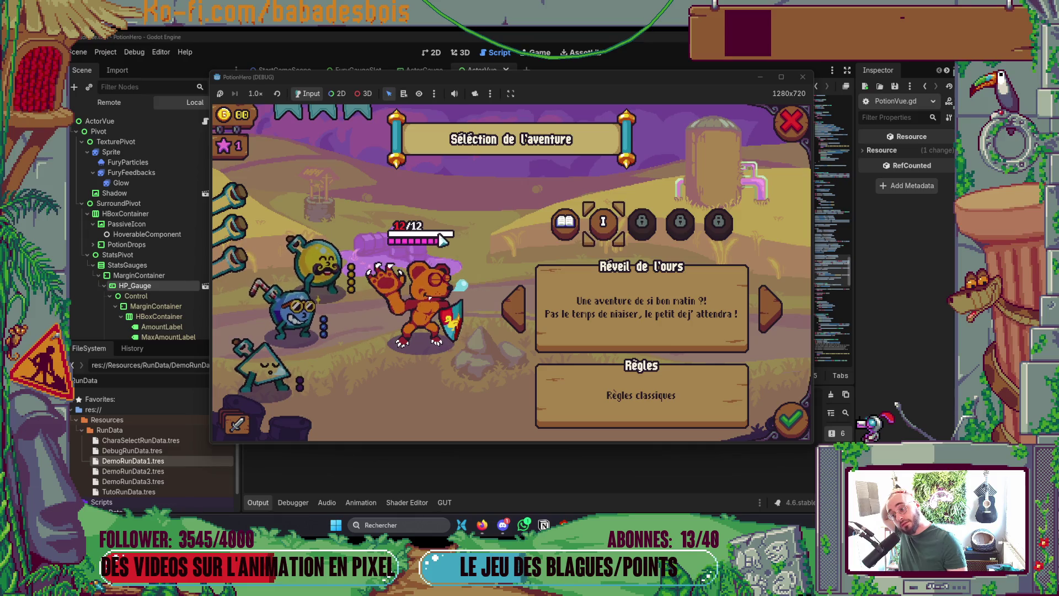
click(564, 224)
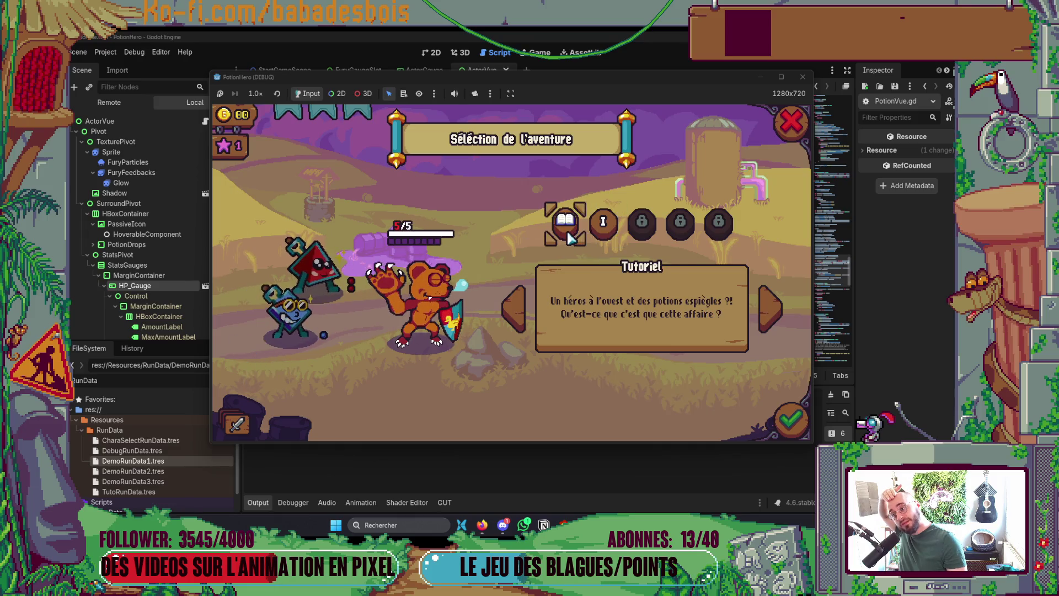
click(792, 122)
click(803, 77)
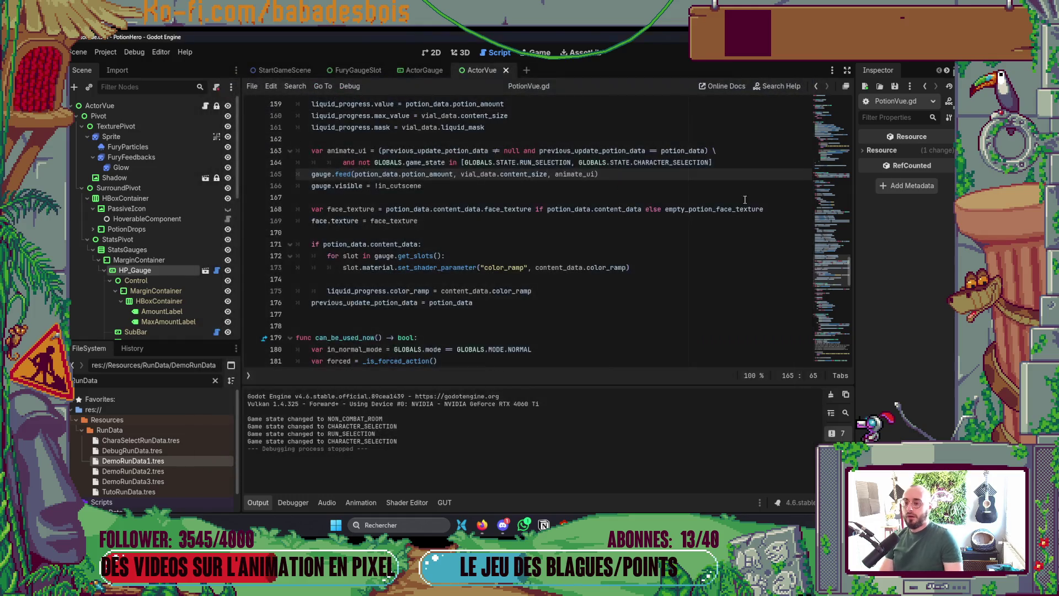
key(alt+Tab)
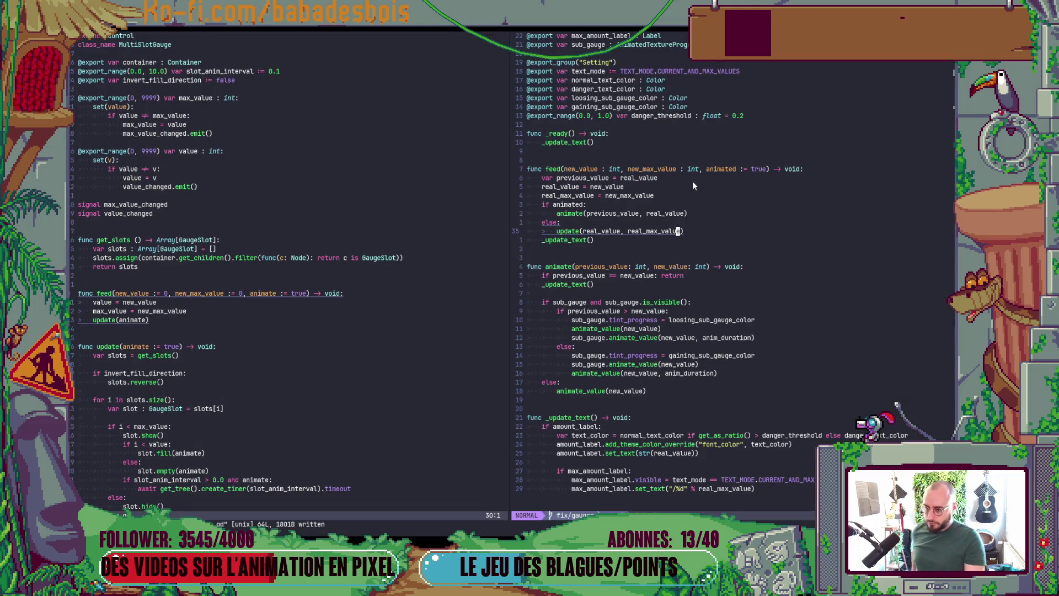
Step: Add a blank line below the update call in feed()
key(o)
key(Escape)
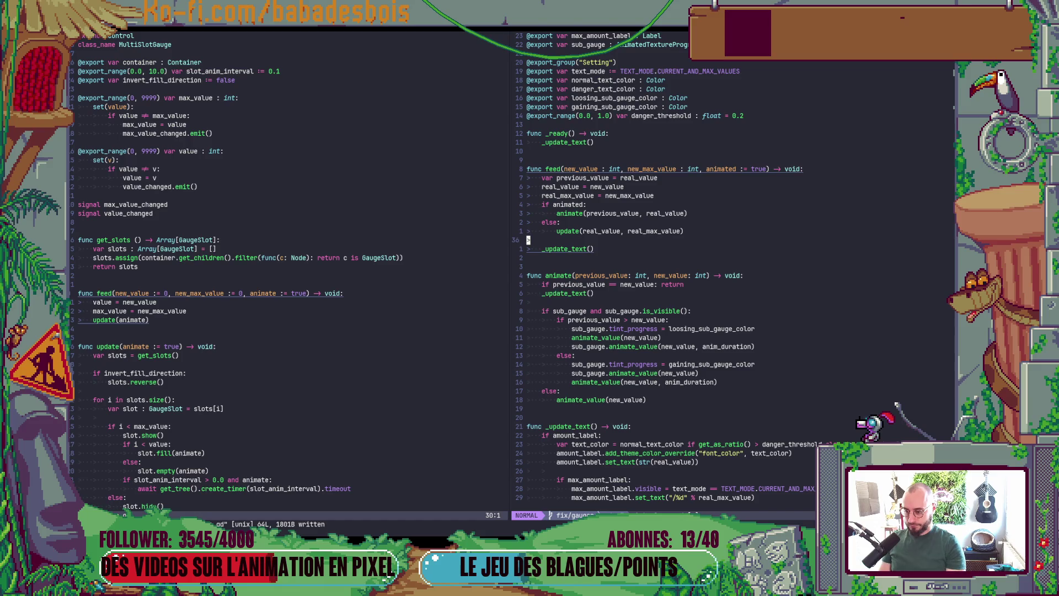
scroll(712, 262, down, 1)
scroll(644, 292, up, 3)
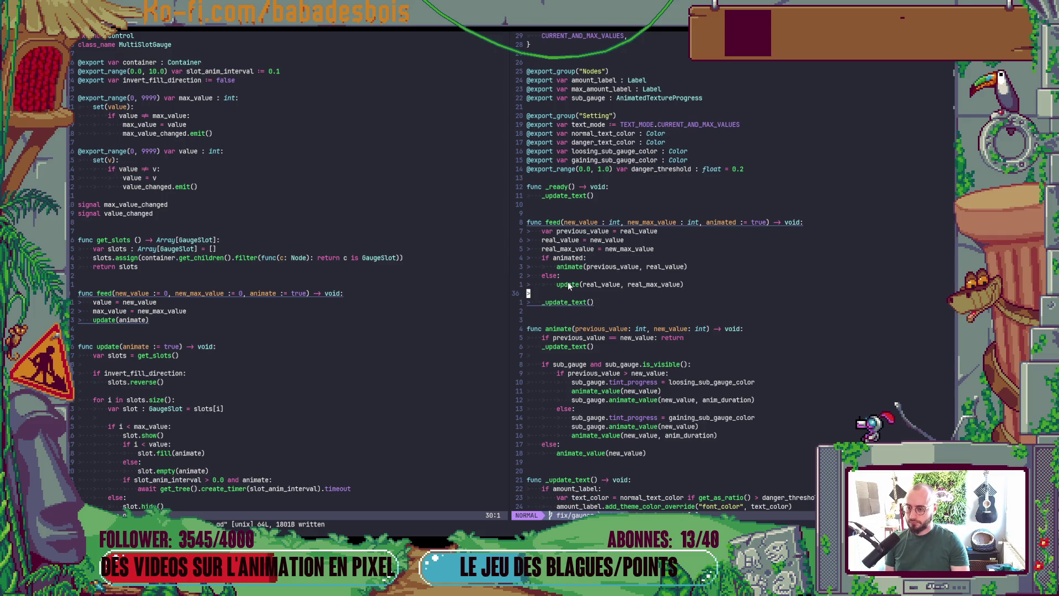
Step: Undo twice and redo to compare the old and new feed() versions, keeping the new one
click(580, 255)
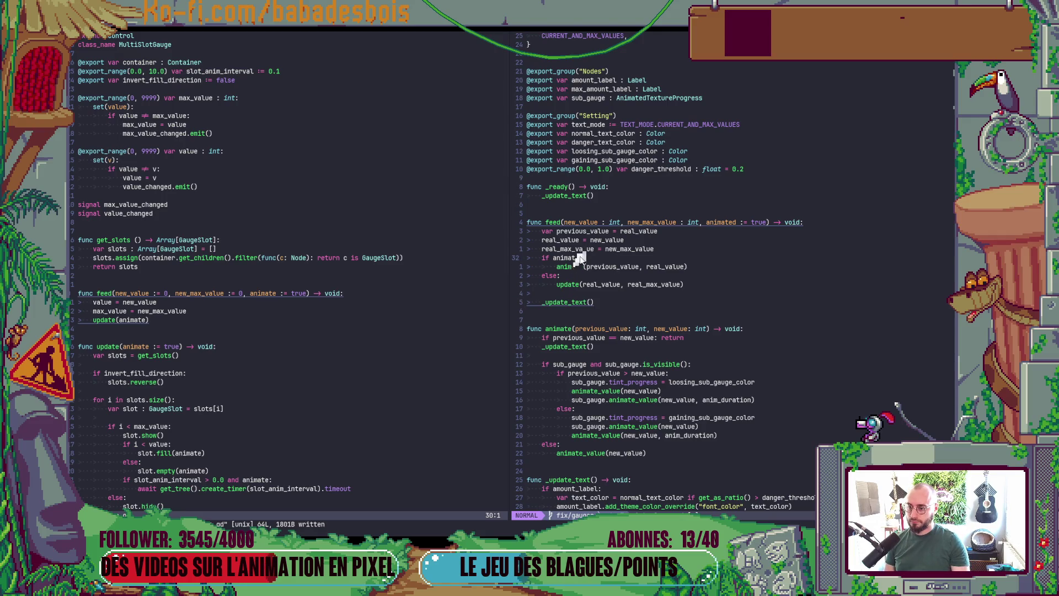
key(u)
key(u)
key(u)
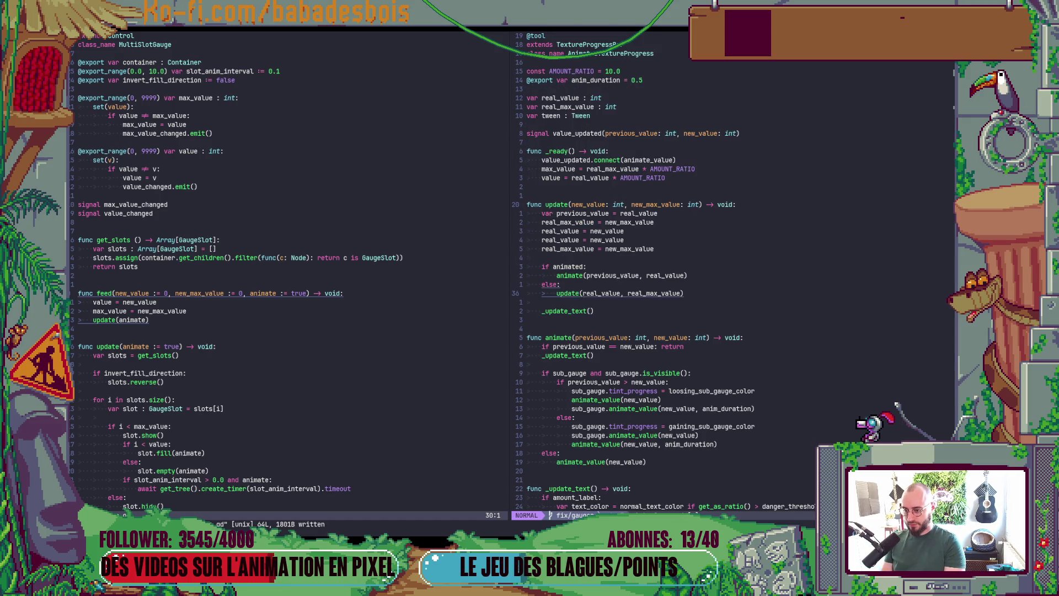
key(u)
key(ctrl+r)
key(ctrl+r)
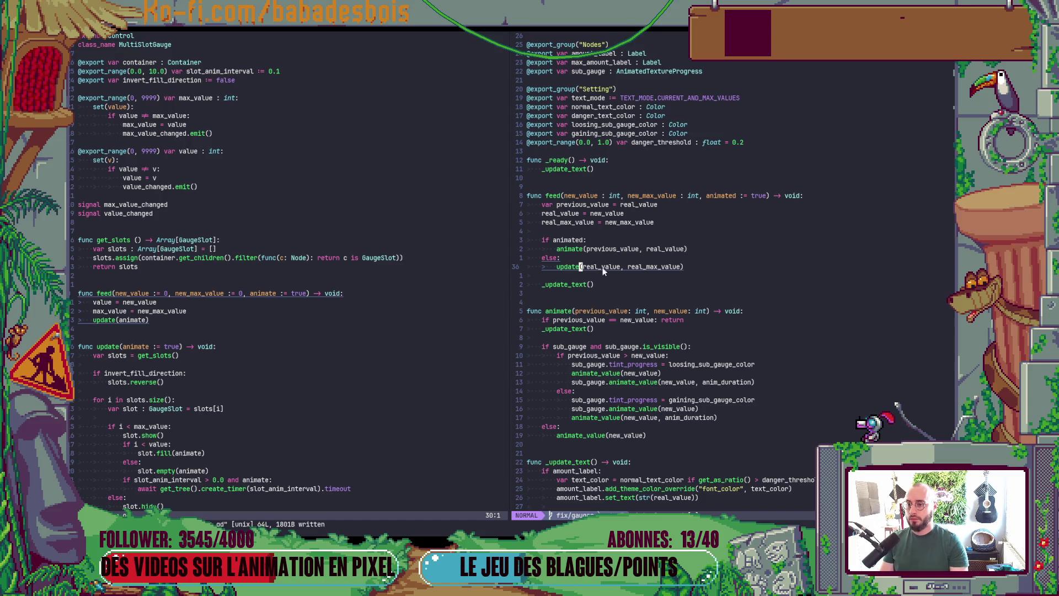
scroll(645, 243, down, 2)
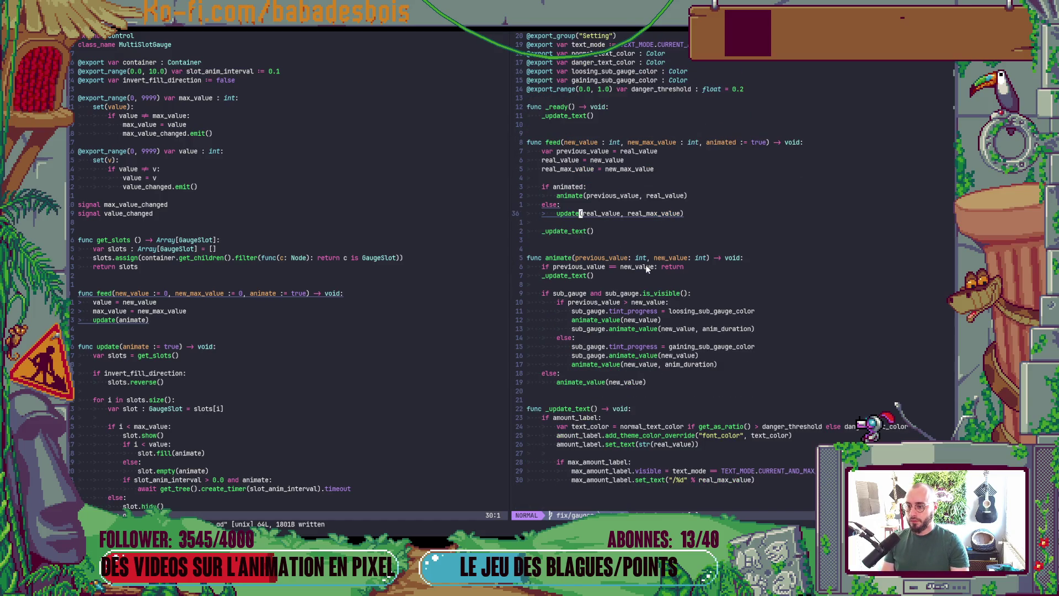
scroll(643, 320, down, 1)
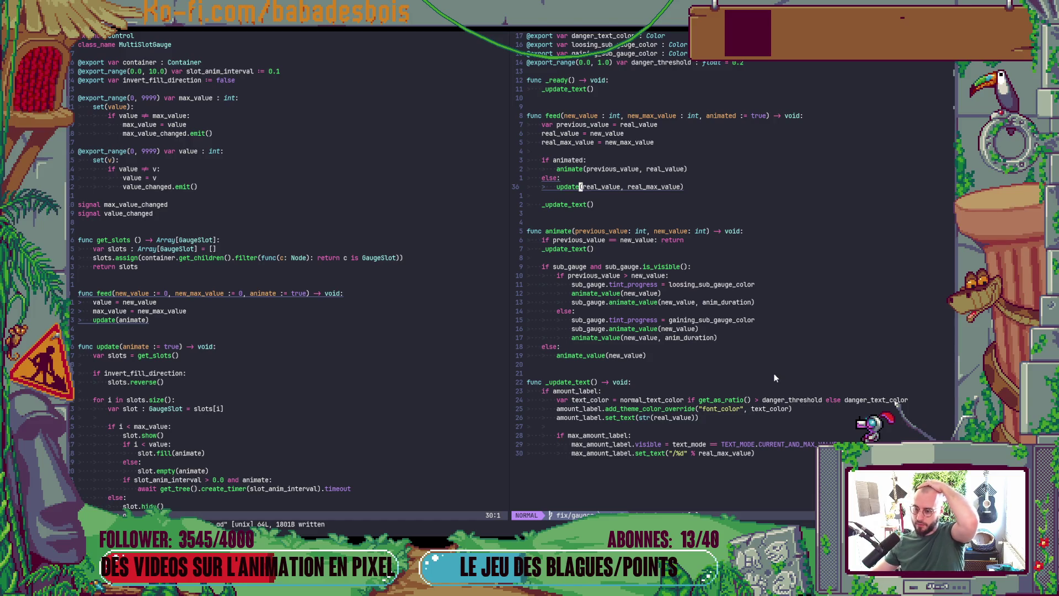
key(alt+Tab)
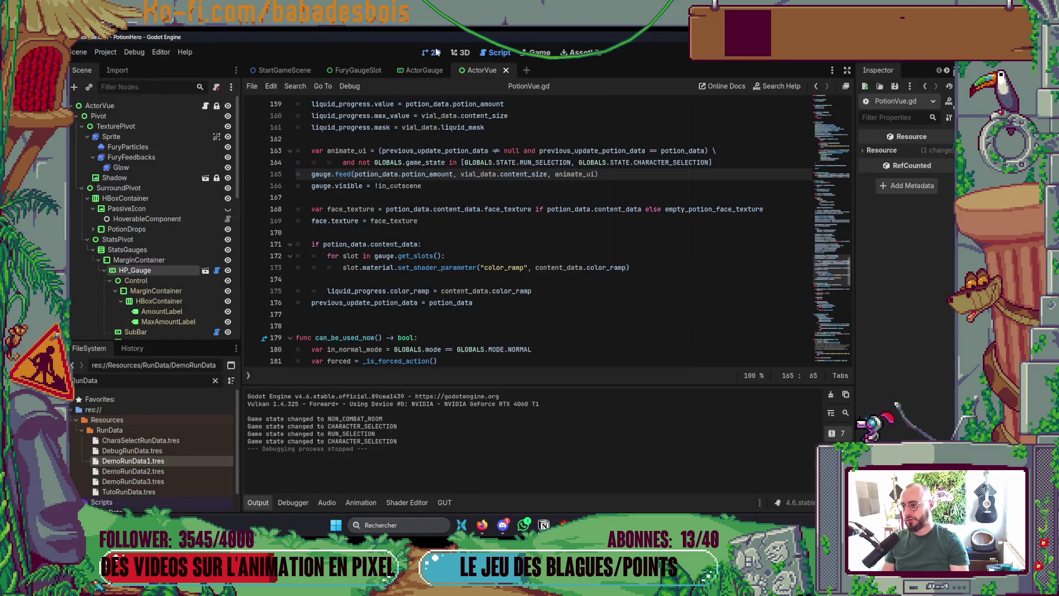
Step: Select HP_Gauge, widen the Inspector, and save the ActorVue scene with Ctrl+S
click(435, 52)
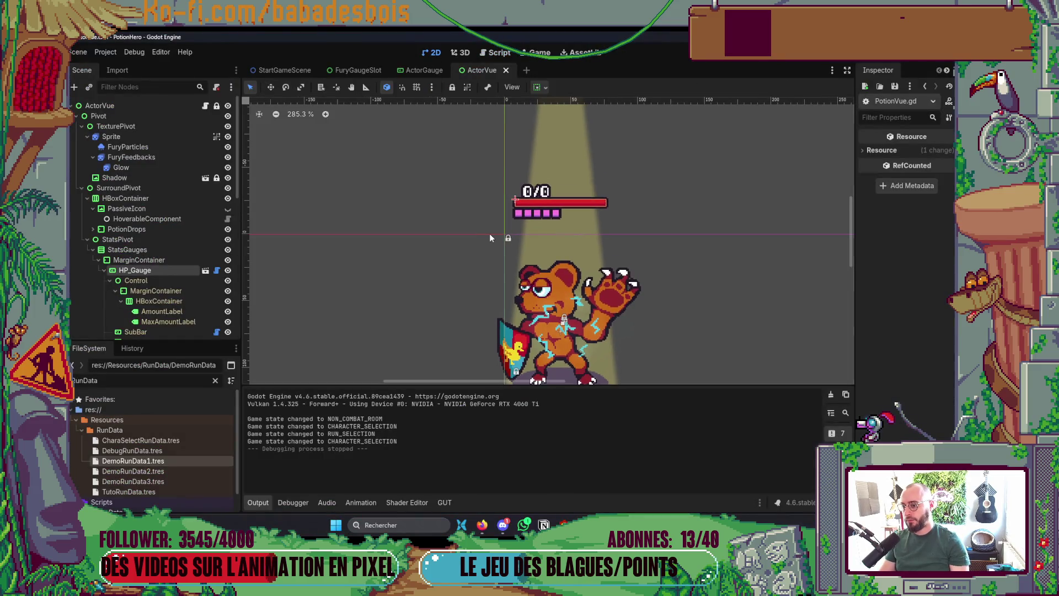
click(131, 270)
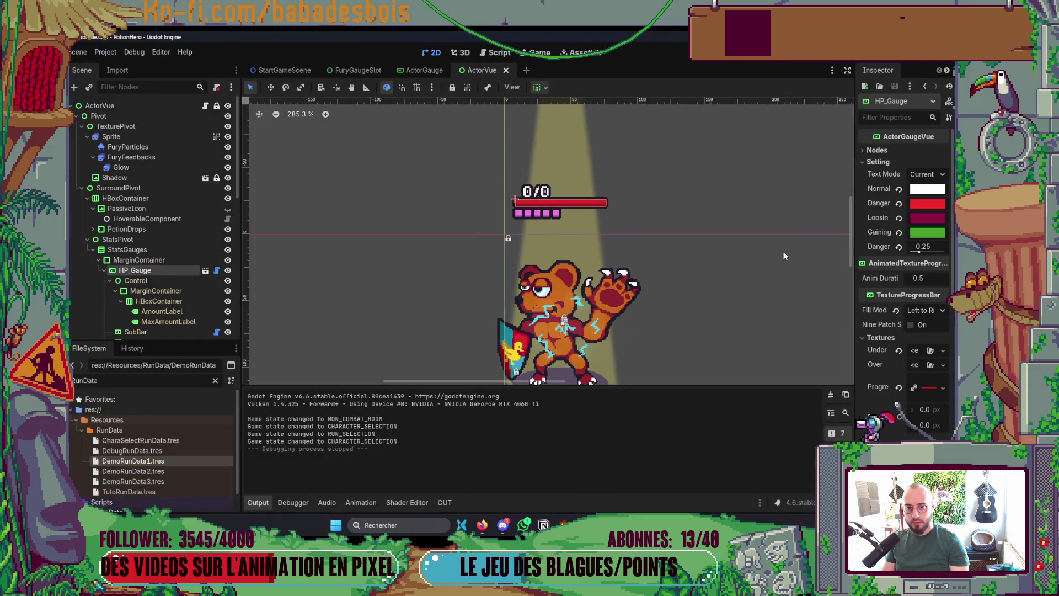
drag(855, 220, 757, 220)
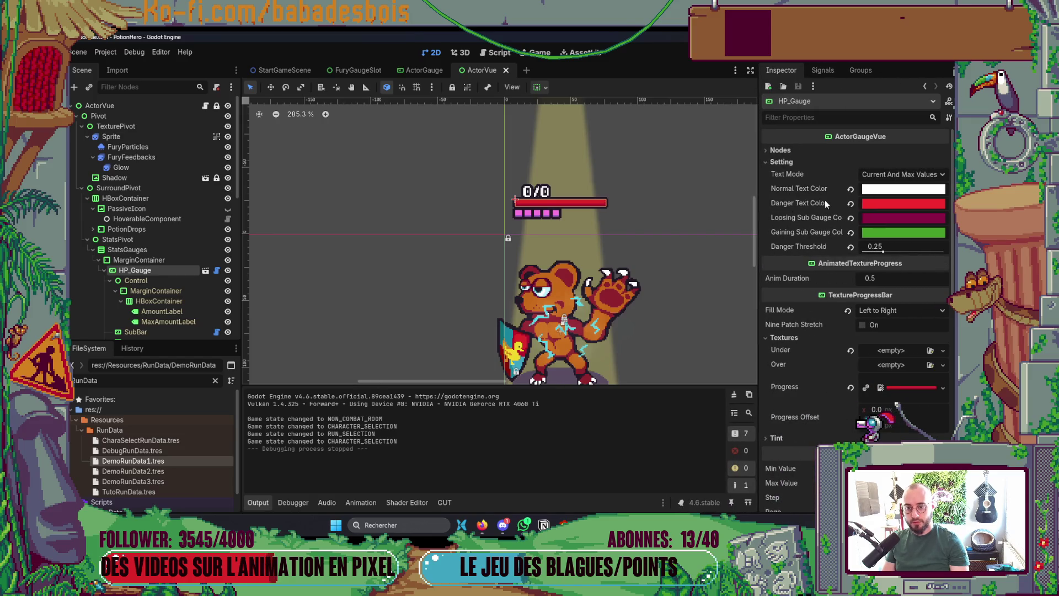
drag(607, 243, 544, 202)
key(ctrl+s)
key(alt+Tab)
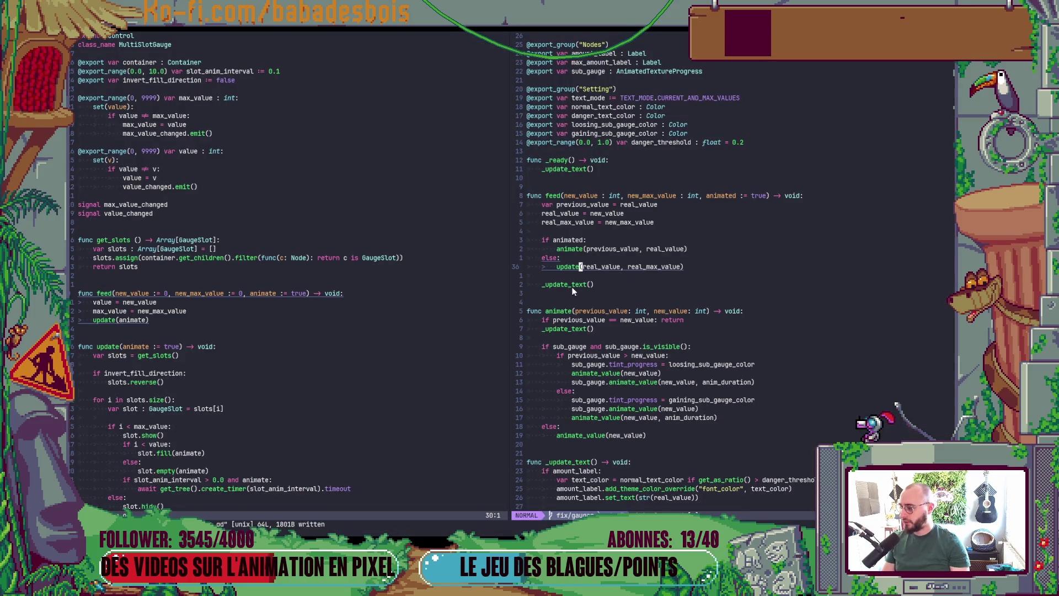
scroll(562, 267, down, 2)
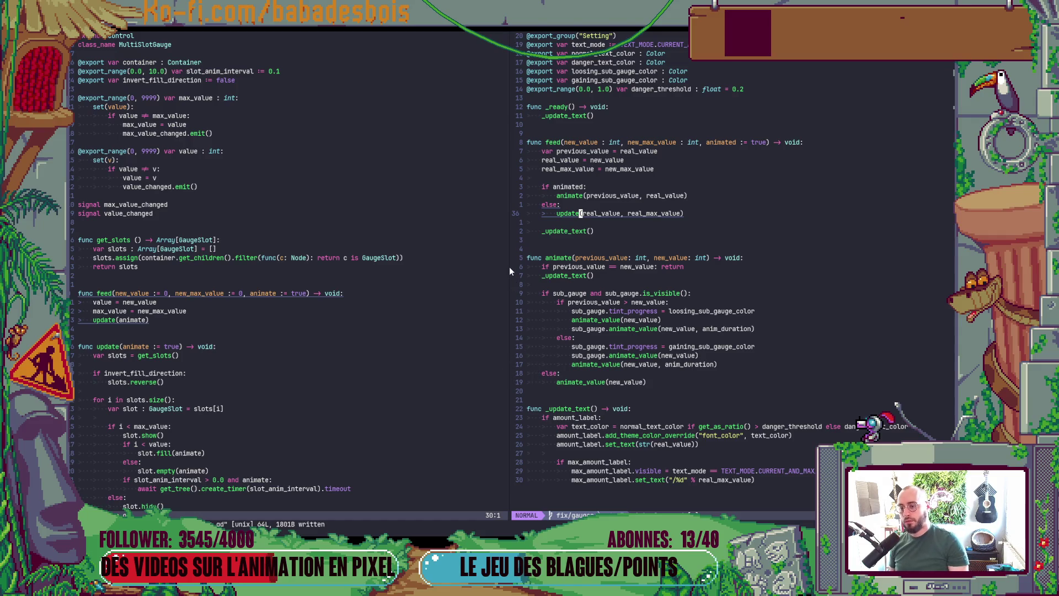
click(565, 212)
key(Escape)
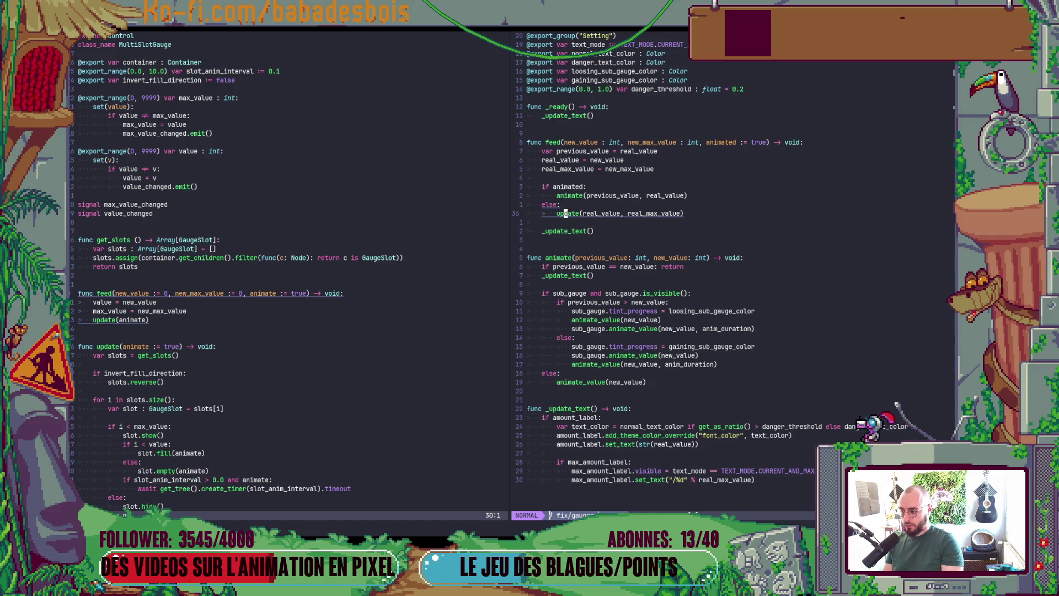
key(g)
key(d)
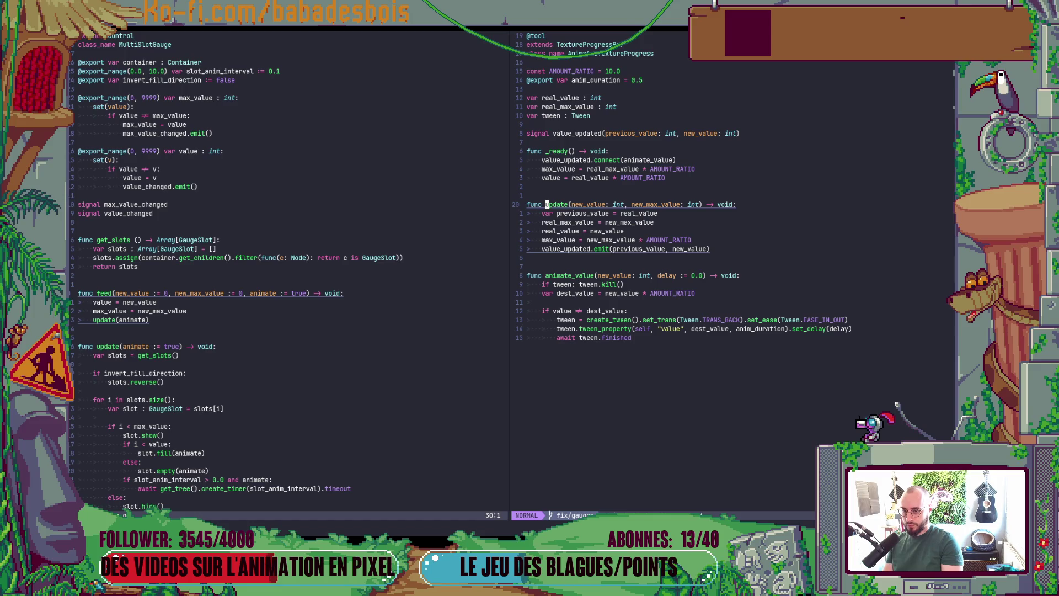
key(ctrl+o)
key(k)
key(k)
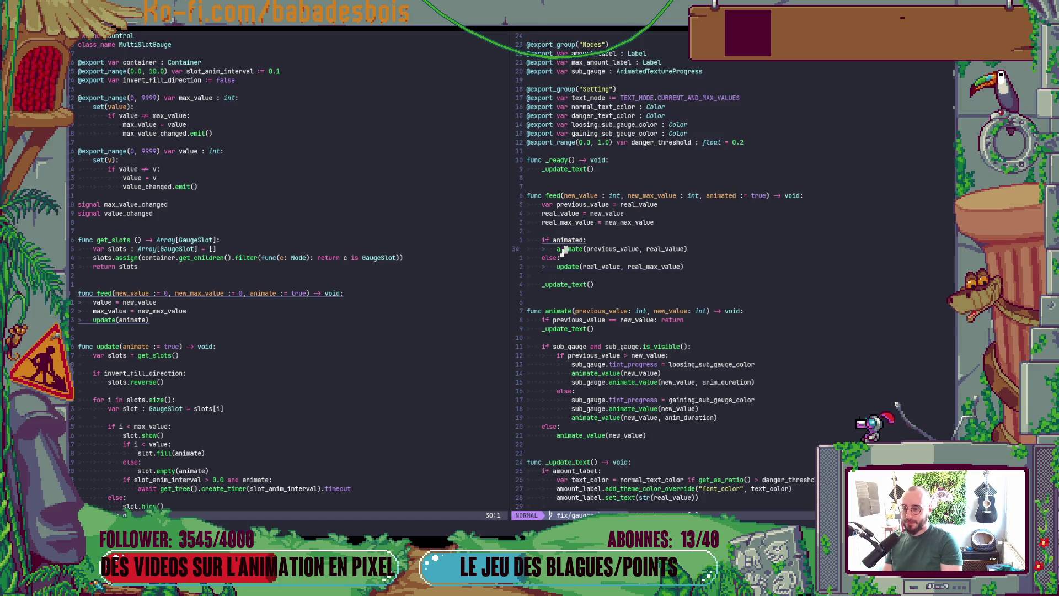
key(j)
key(j)
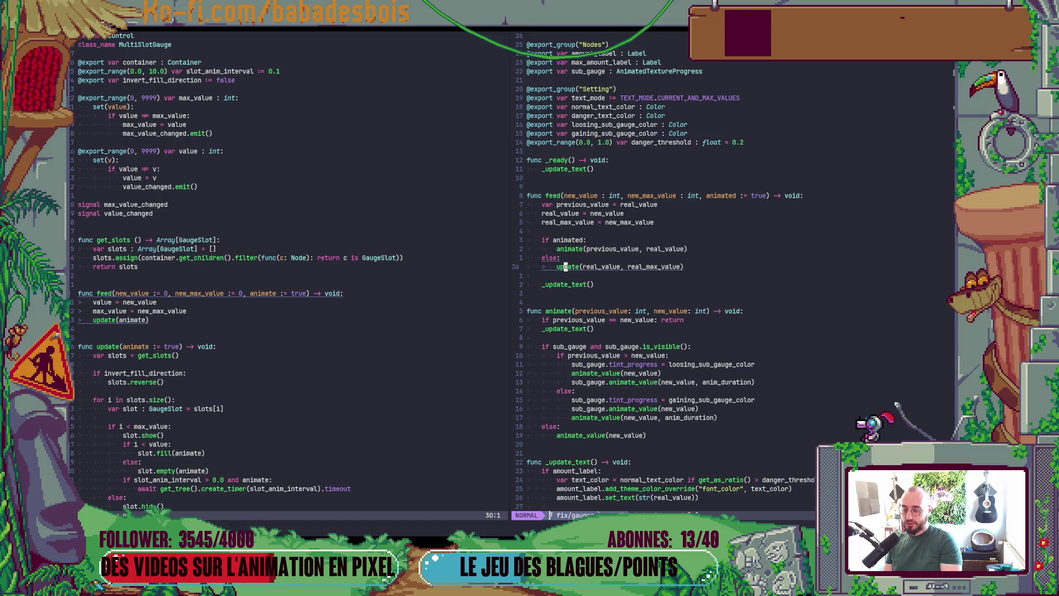
key(j)
key(j)
key(j)
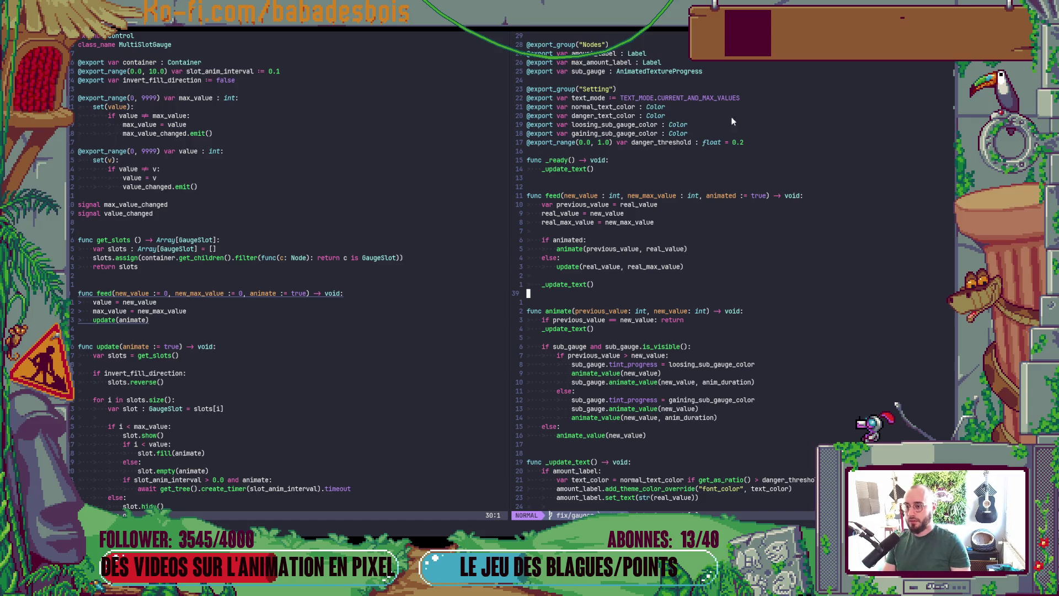
Step: Discard a trial line under func _ready and relaunch the game with F6
scroll(678, 154, up, 1)
click(625, 189)
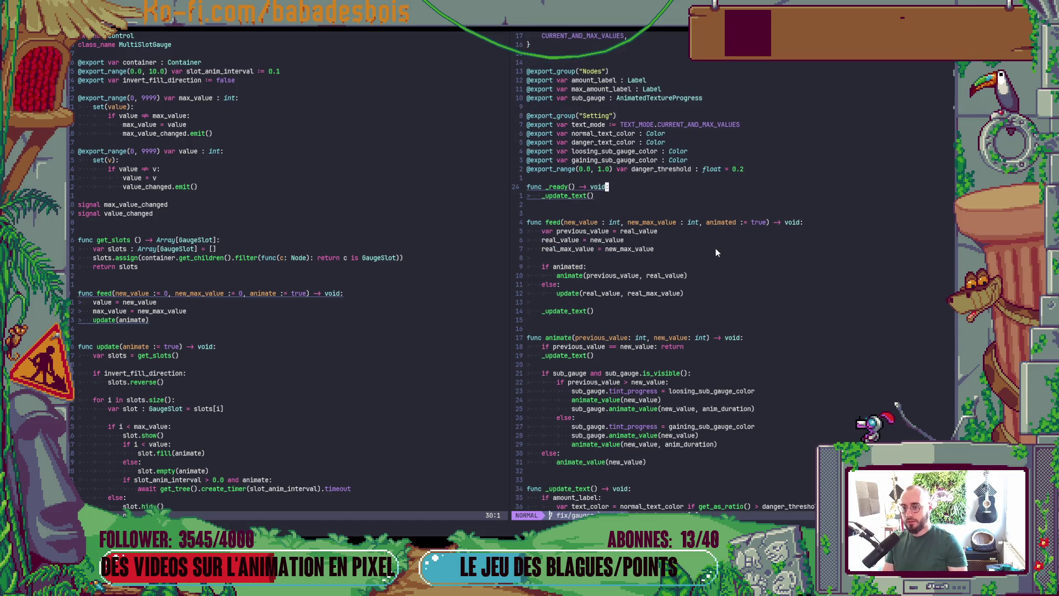
text(o)
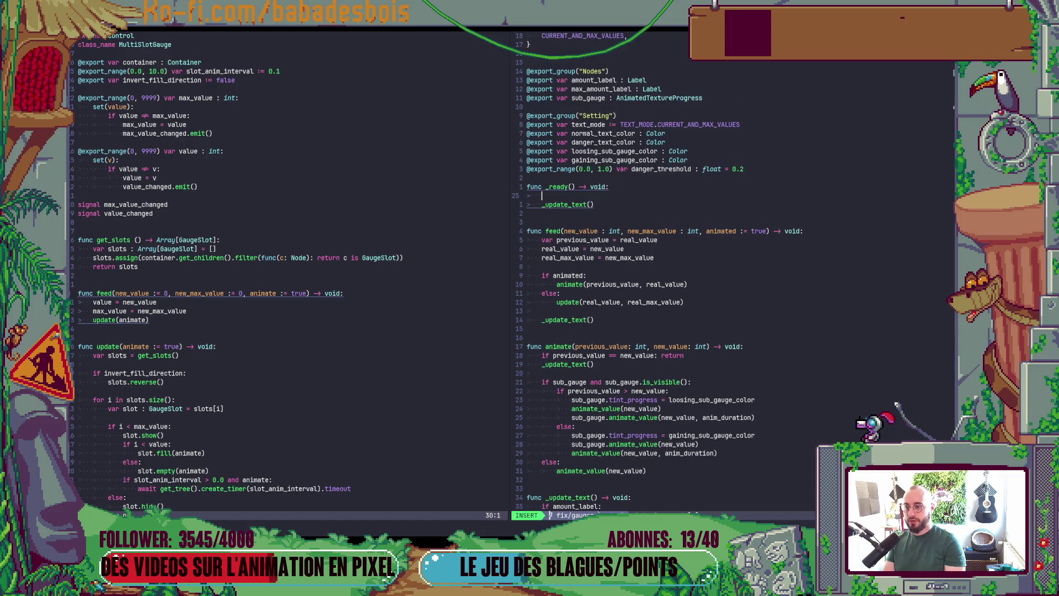
text(tex)
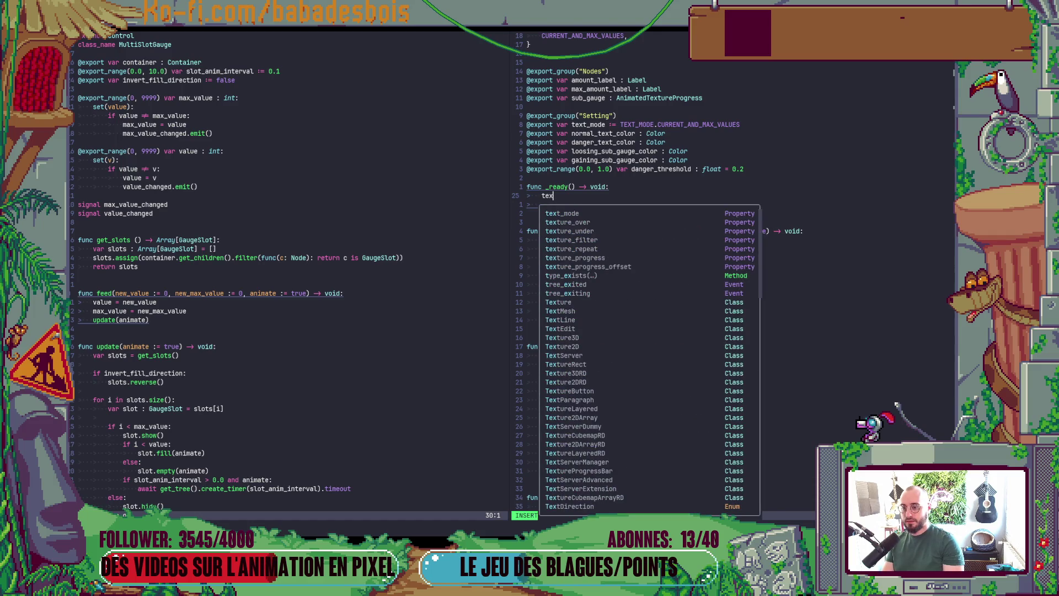
text(_updat)
key(Return)
key(Escape)
scroll(904, 231, down, 4)
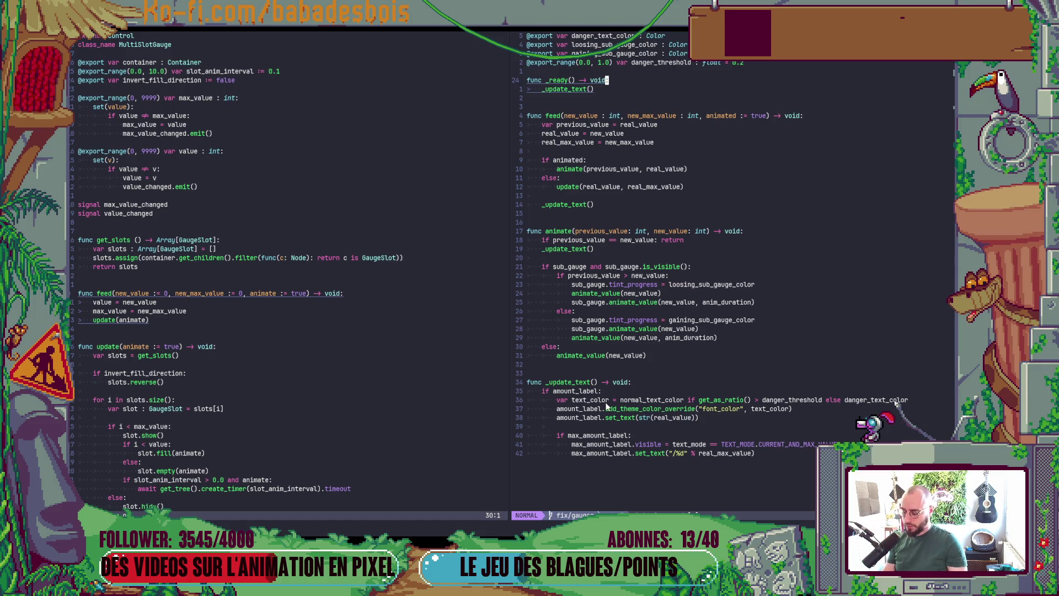
key(alt+Tab)
key(F6)
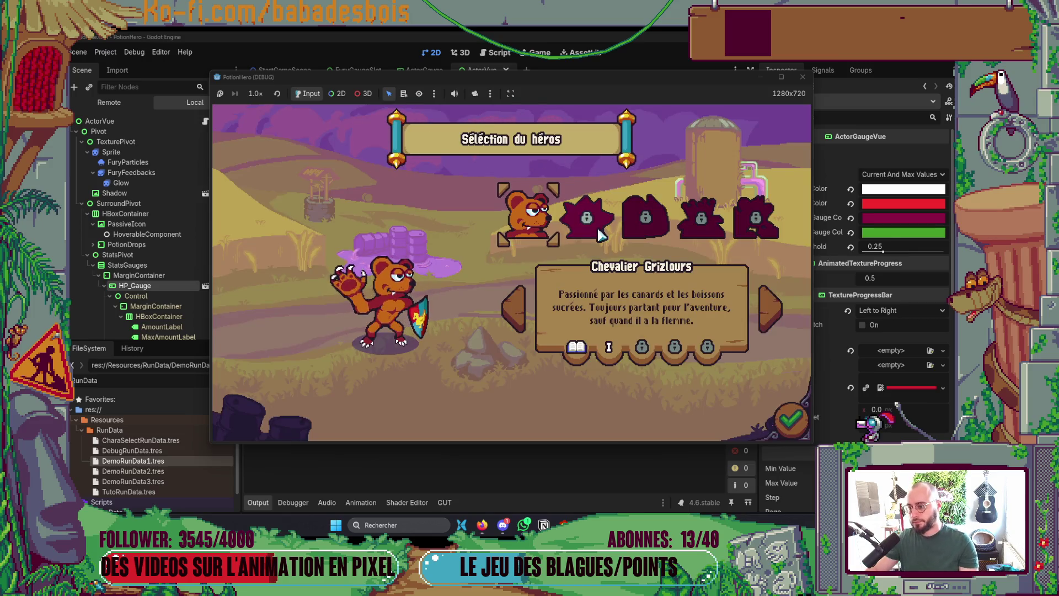
Step: Pick the bear hero and confirm it to reach adventure selection
click(509, 219)
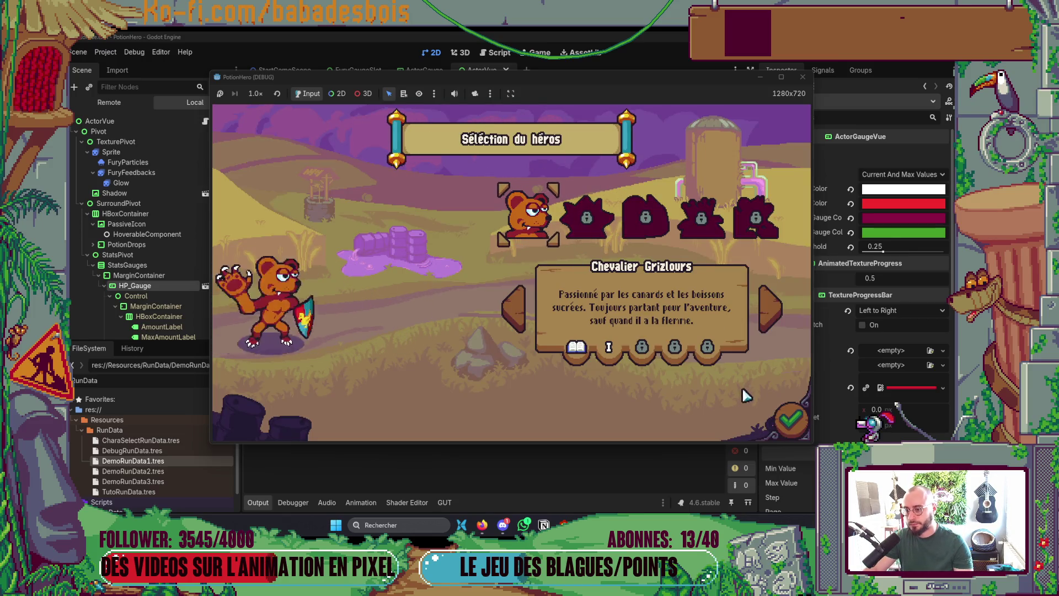
click(789, 419)
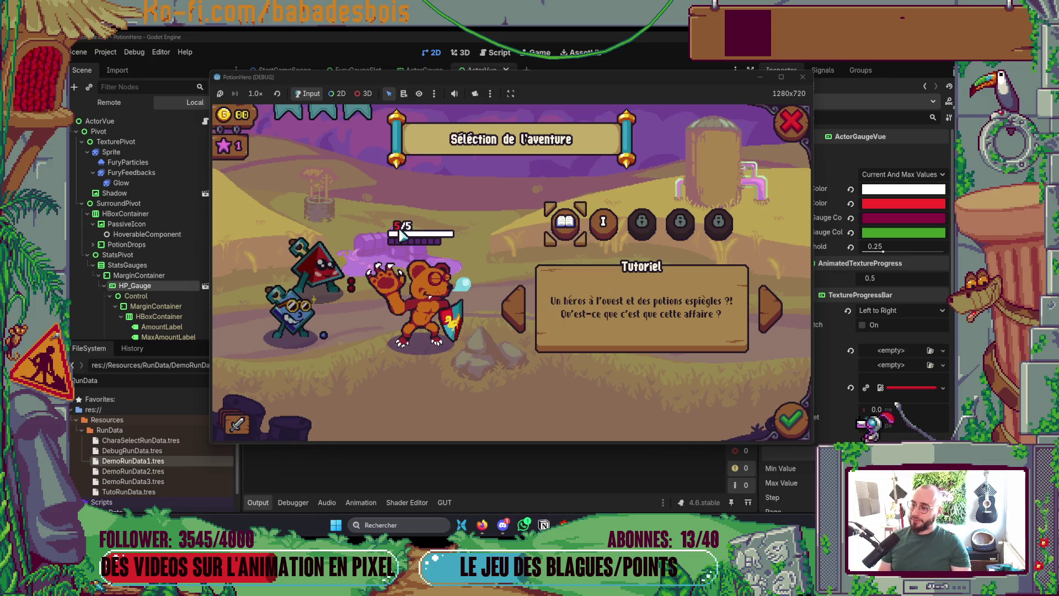
key(alt+Tab)
key(alt+Tab)
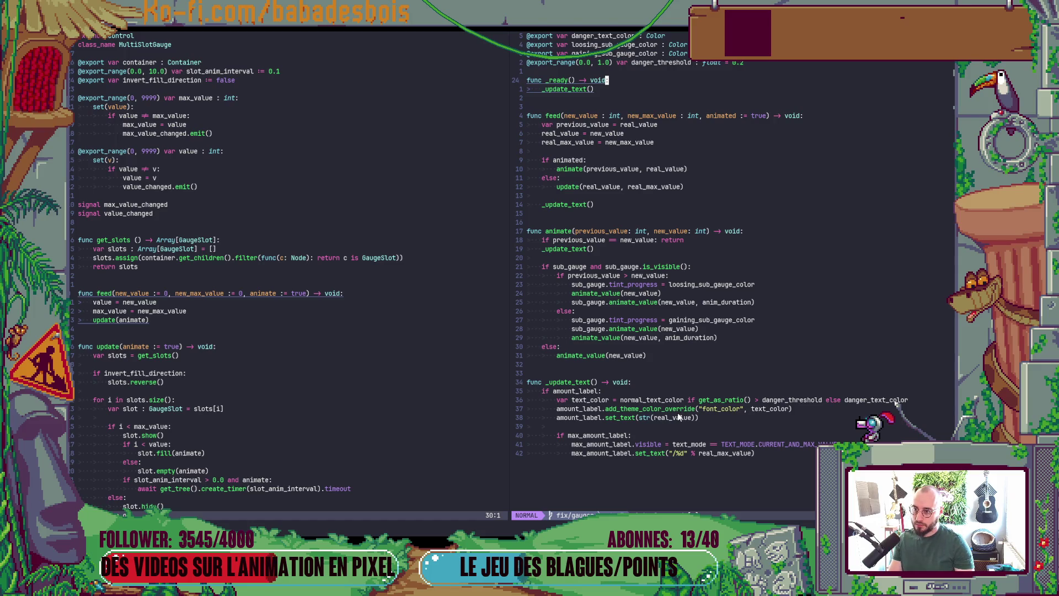
Step: Confirm the second adventure shows the gauge at 12/12, then close the game with F8
scroll(678, 417, up, 2)
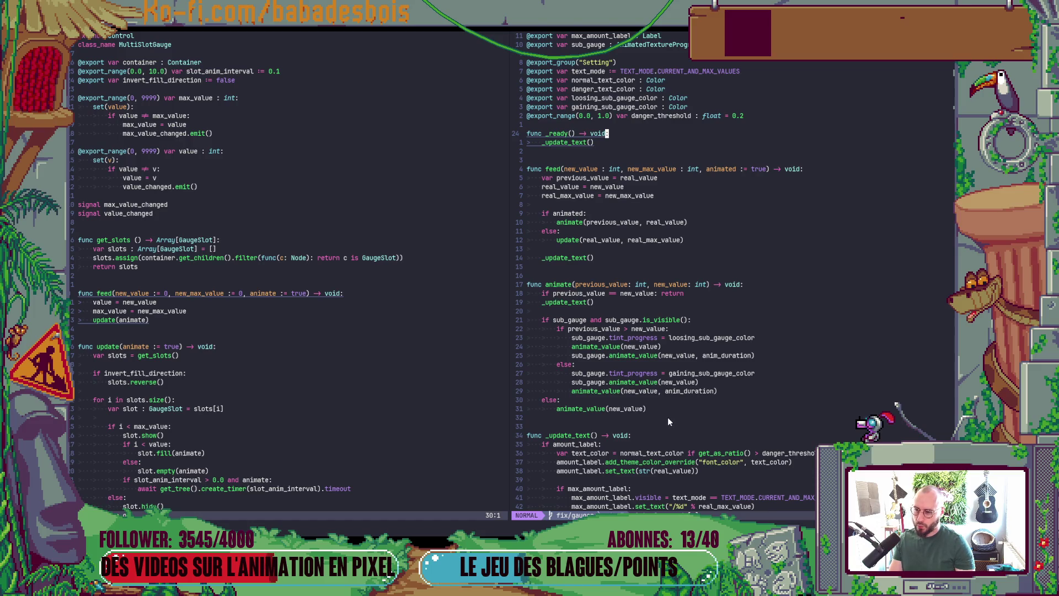
scroll(668, 421, down, 3)
key(F5)
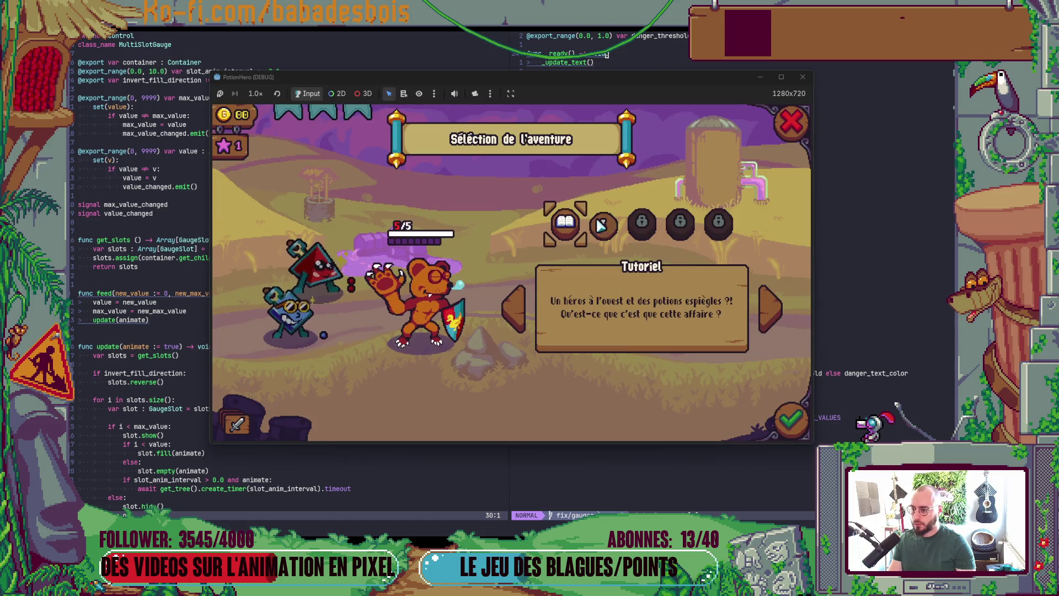
click(602, 223)
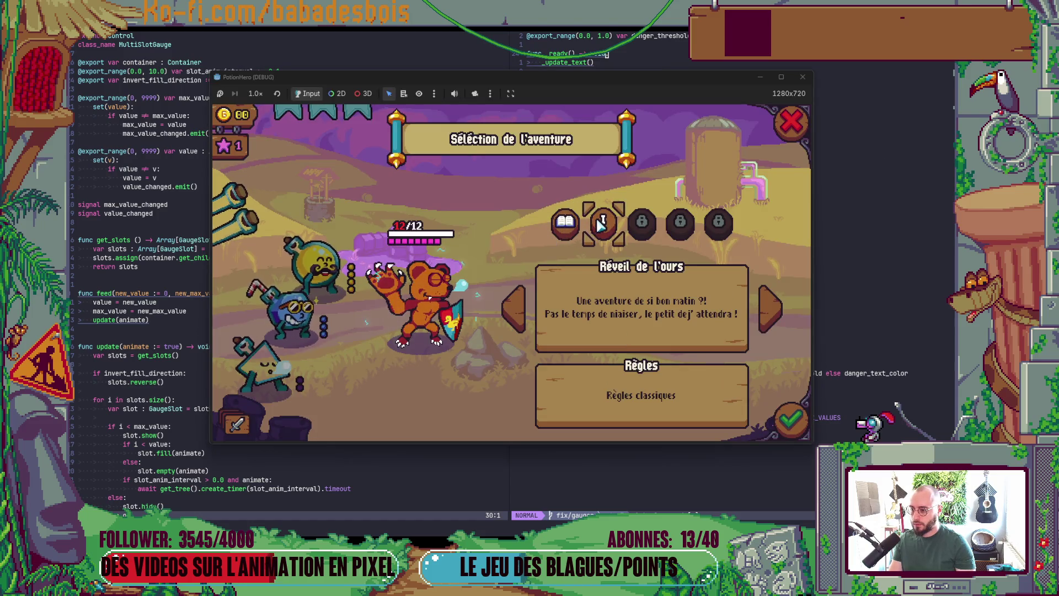
click(566, 223)
key(F8)
key(alt+Tab)
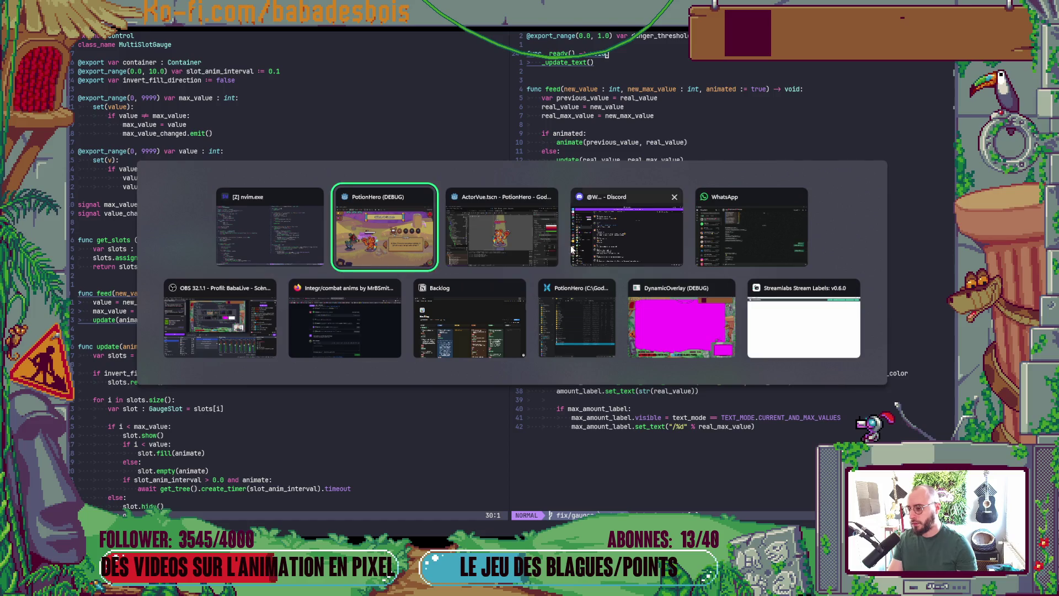
Step: In Godot's script editor, start a quick script search for ActorGauge
click(492, 52)
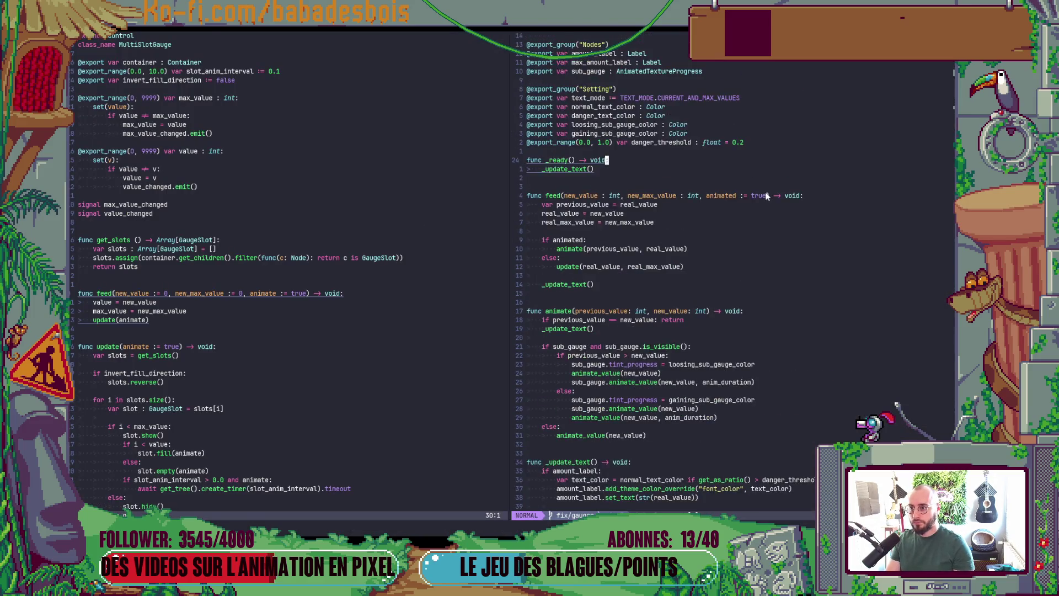
key(alt+Tab)
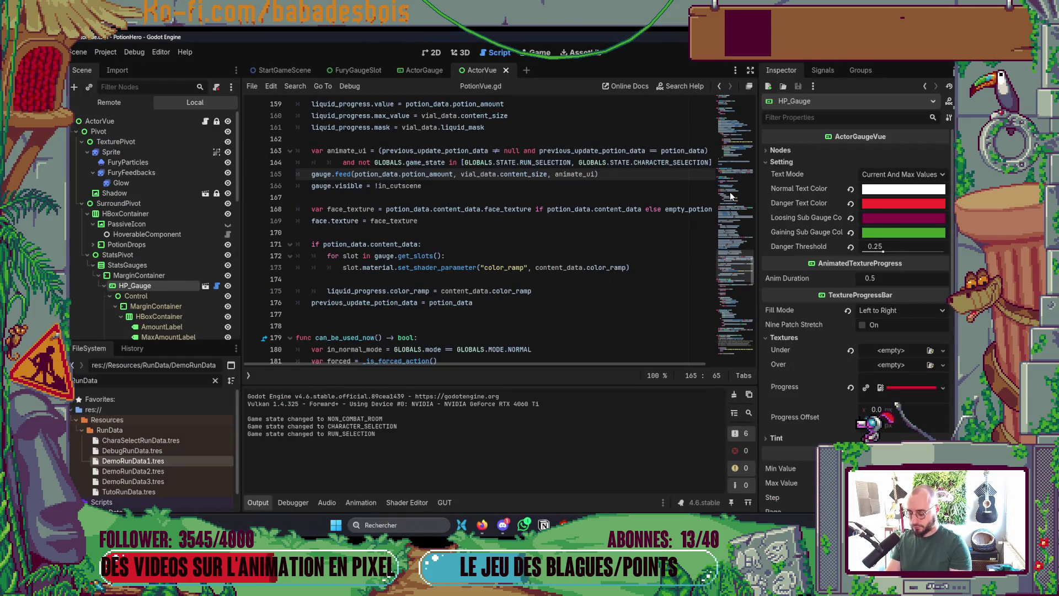
key(ctrl+alt+o)
text(AcotrG)
key(BackSpace)
key(BackSpace)
key(BackSpace)
Step: Open ActorGauge.gd and set a breakpoint on line 29 in feed()
text(torGaug)
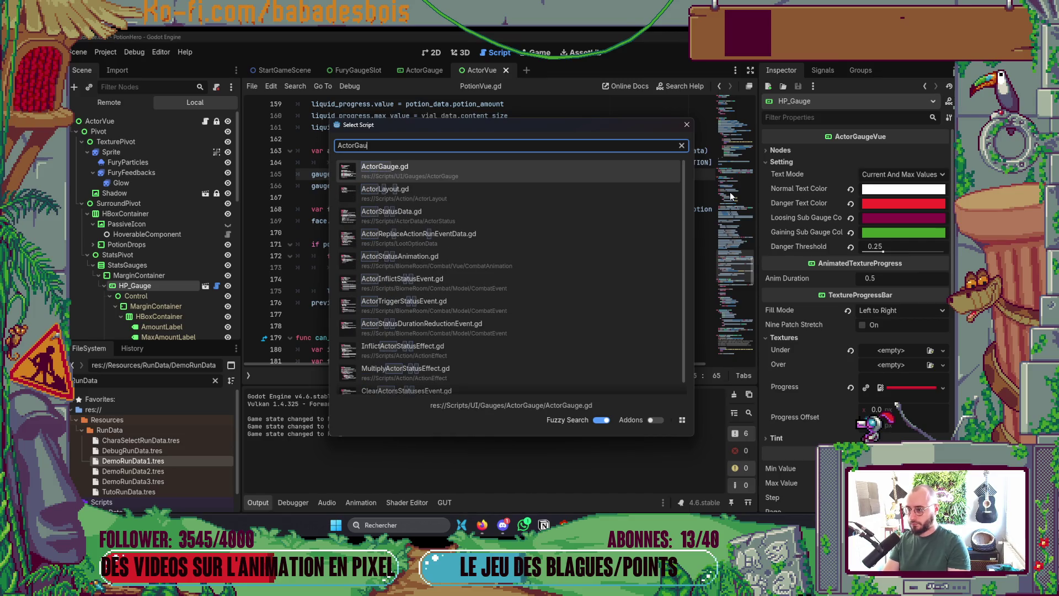
text(evb)
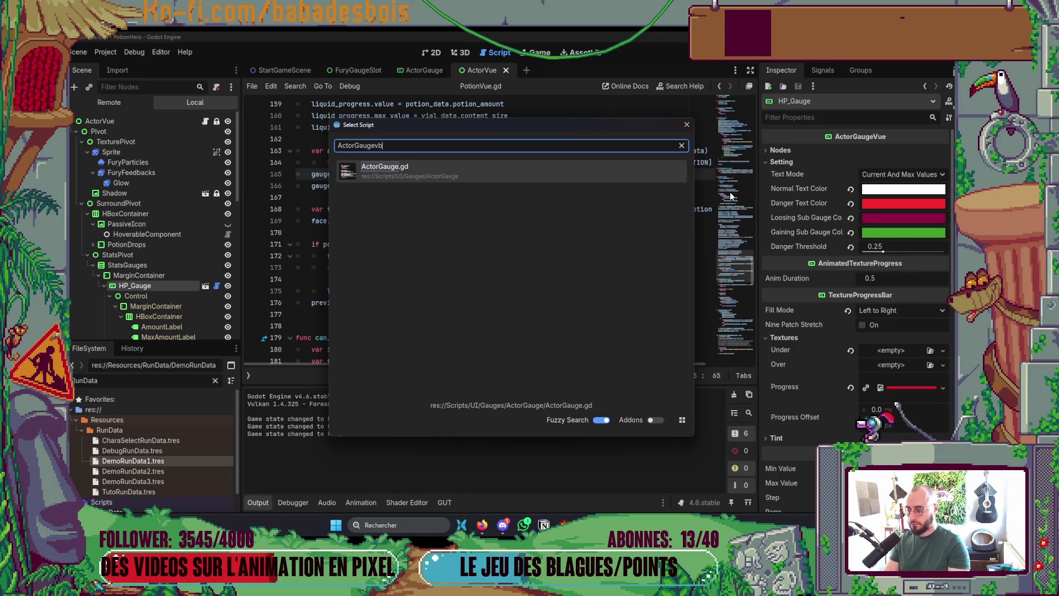
key(Return)
scroll(615, 243, down, 9)
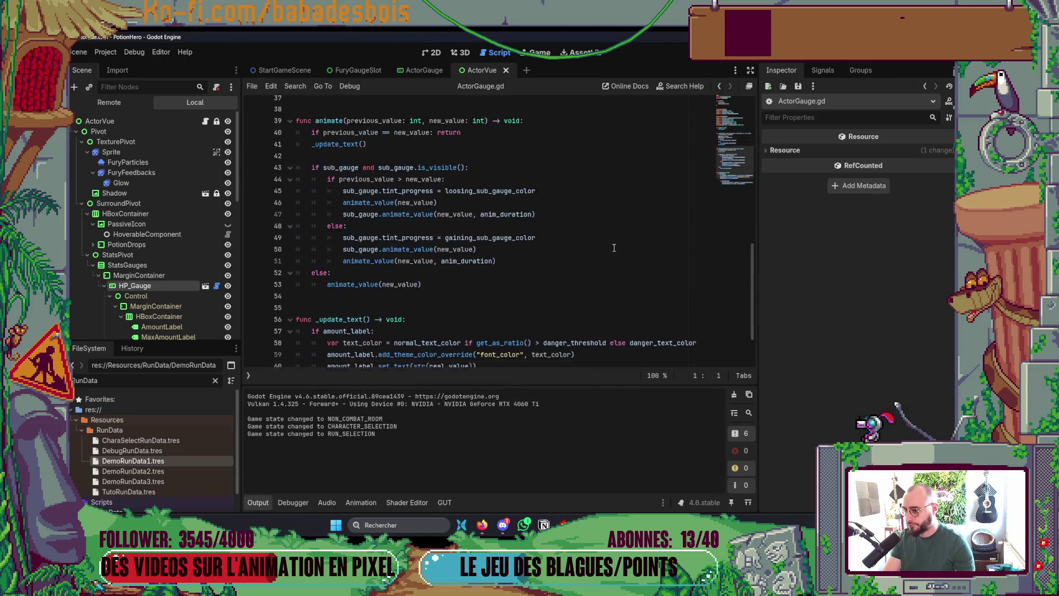
scroll(279, 228, up, 2)
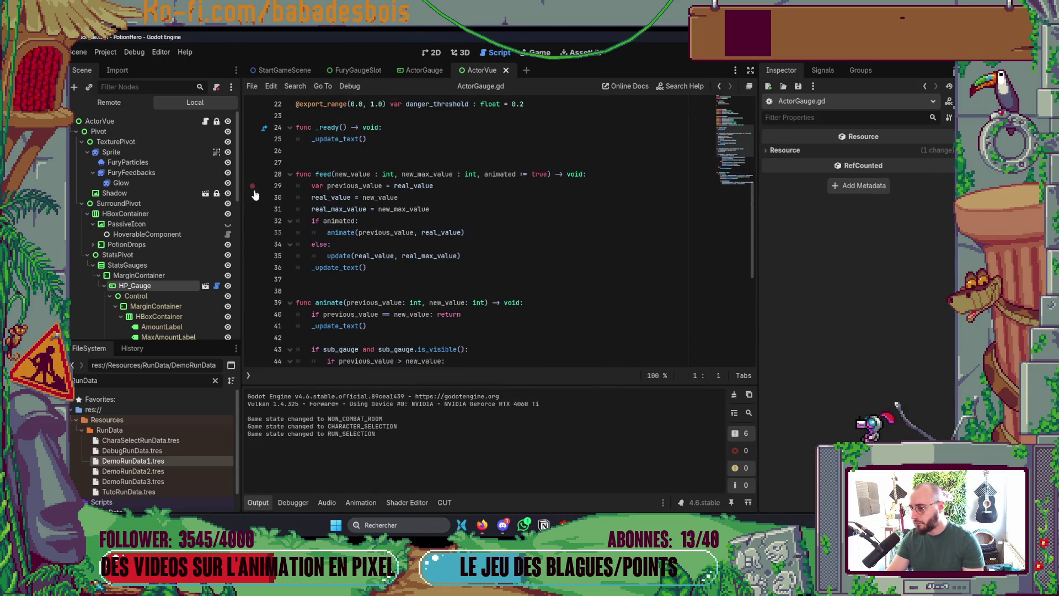
key(alt+Tab)
key(alt+Tab)
click(684, 301)
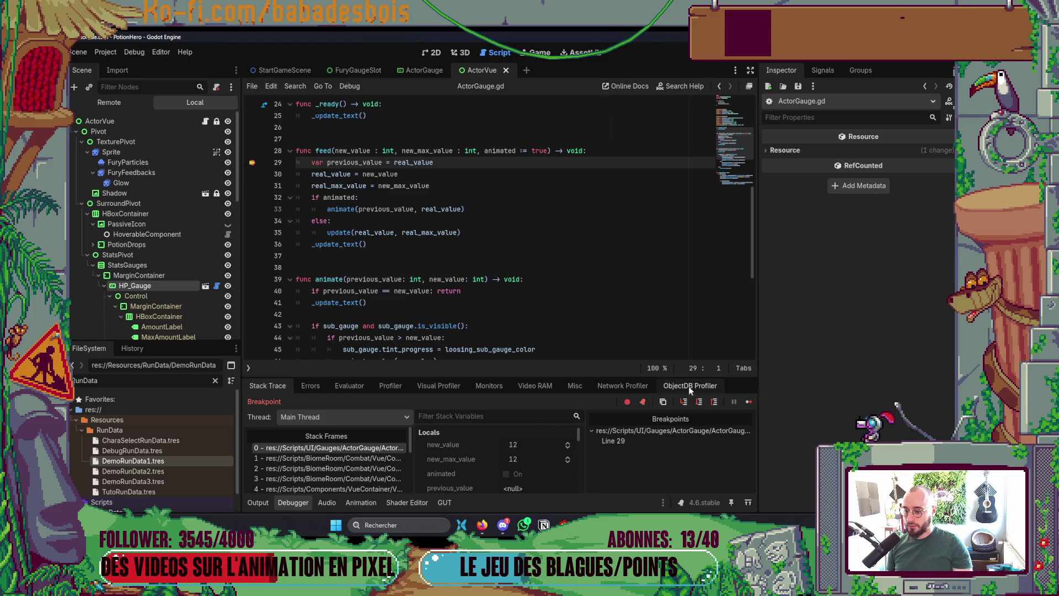
Step: Step past line 29 of feed() and remove its breakpoint
click(699, 403)
scroll(529, 464, down, 2)
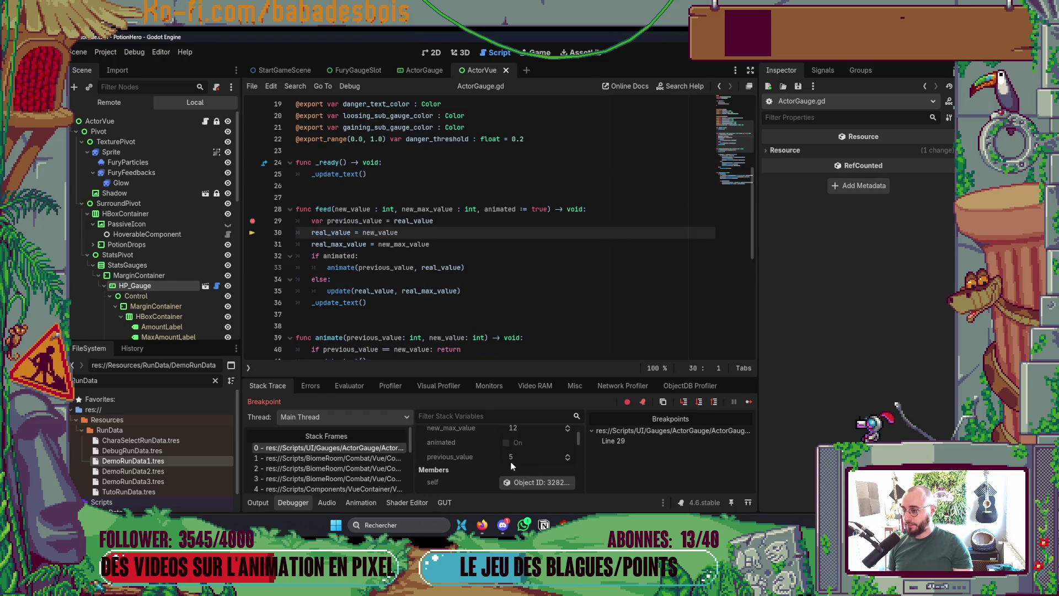
click(252, 221)
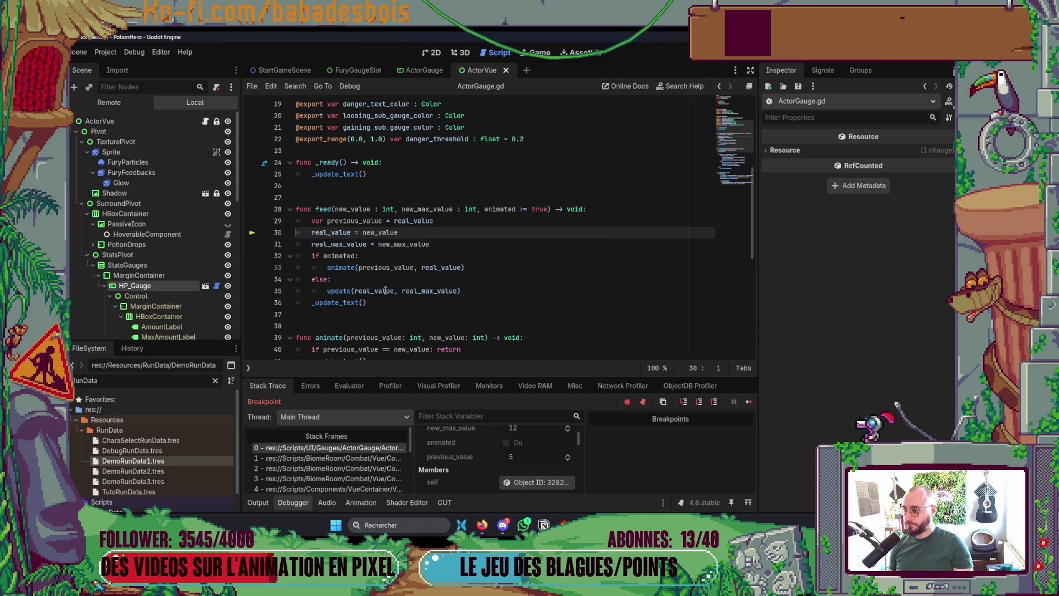
Step: Step into the else branch to line 35's update call, then select the HP_Gauge node
click(699, 403)
click(699, 402)
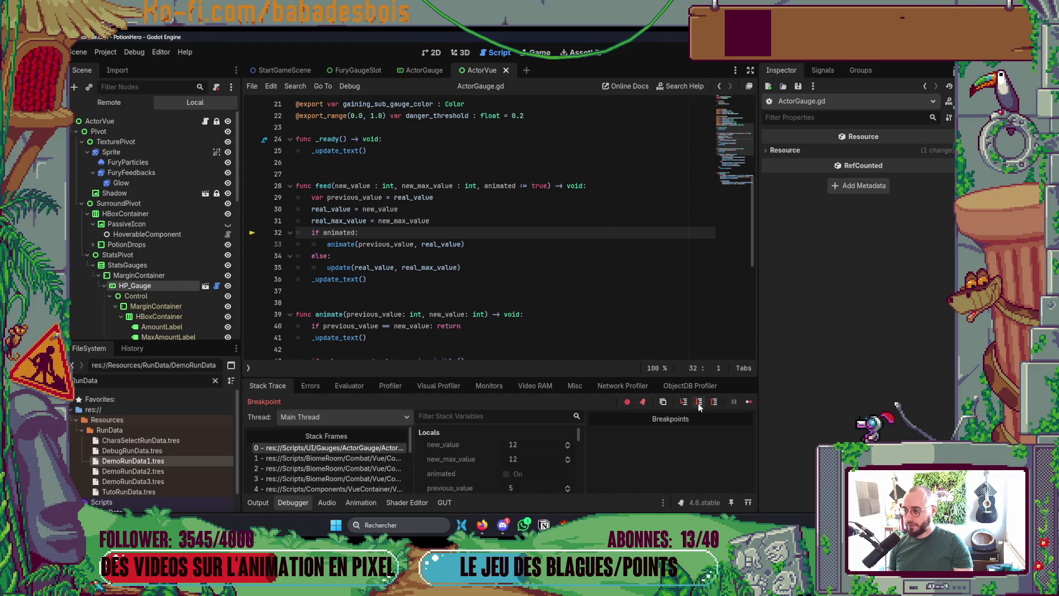
click(699, 402)
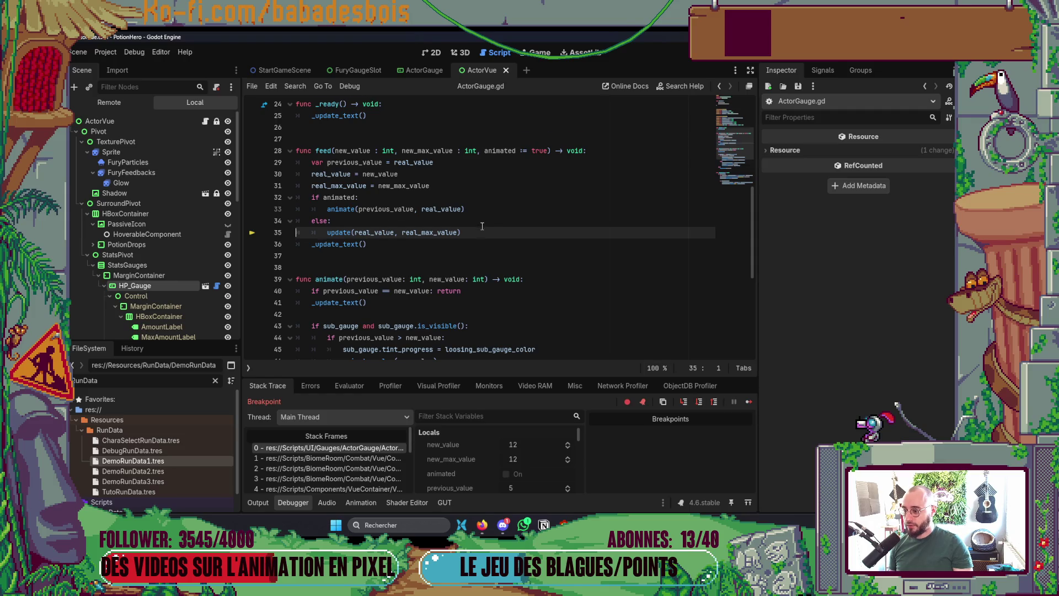
scroll(483, 226, down, 2)
scroll(476, 241, up, 2)
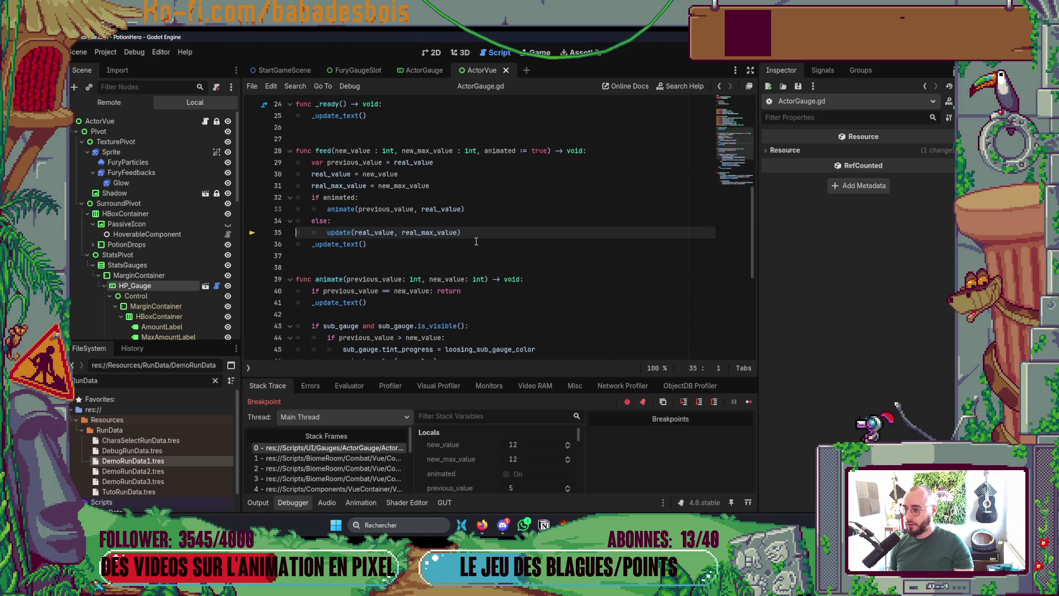
scroll(473, 239, down, 5)
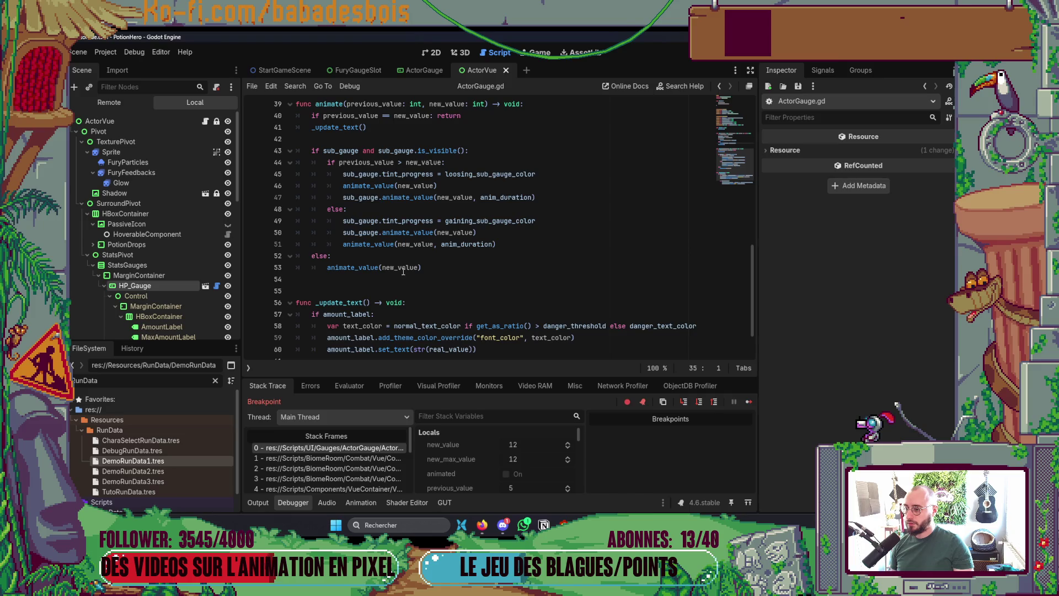
double_click(179, 284)
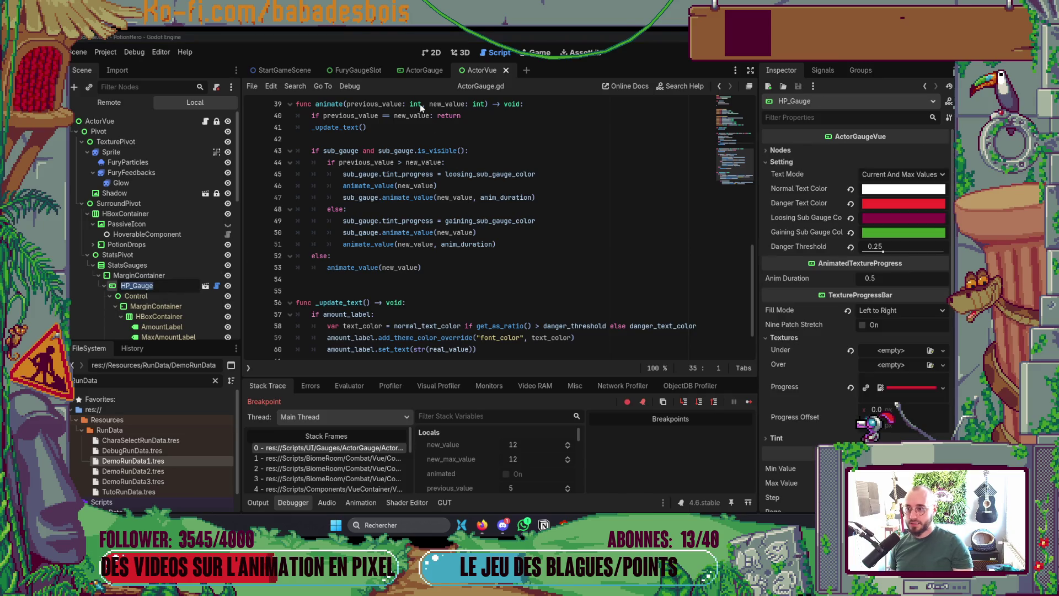
key(Escape)
Step: Hide the SubBar node in the ActorVue 2D view, reselect HP_Gauge, and bring up the running game
click(435, 53)
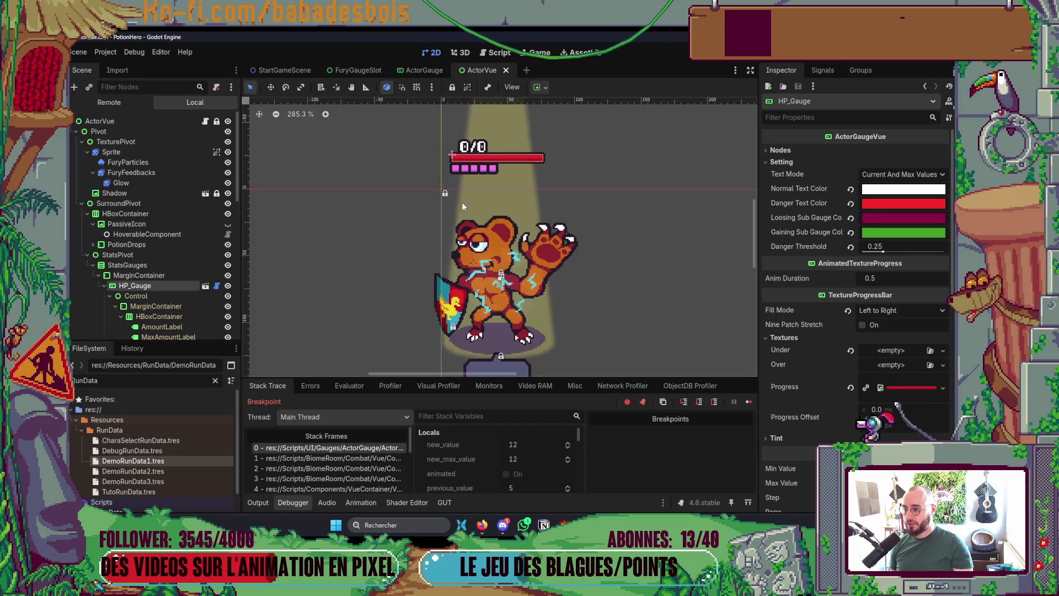
scroll(203, 267, down, 3)
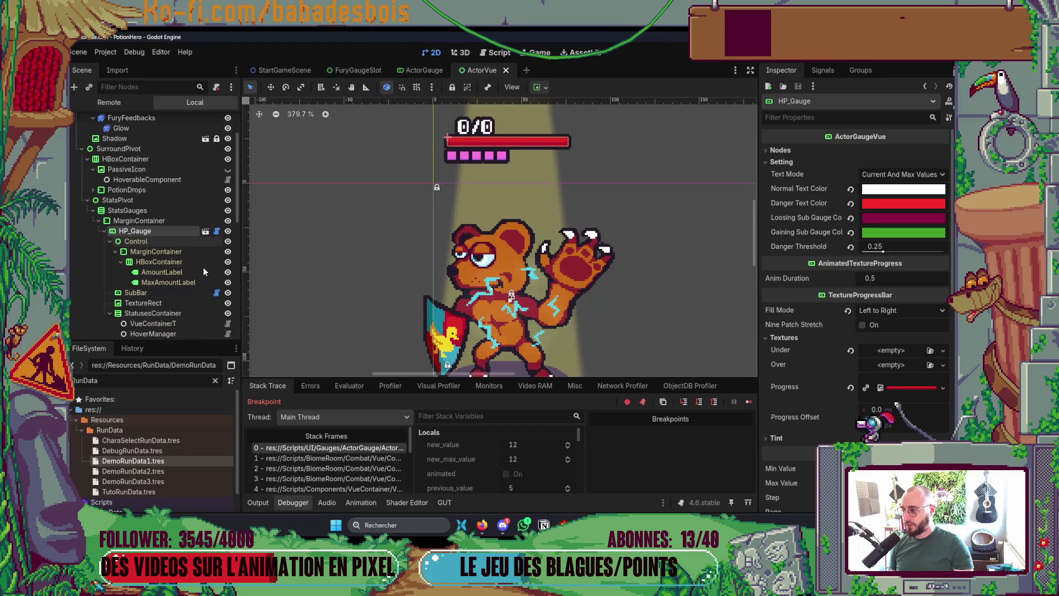
click(228, 293)
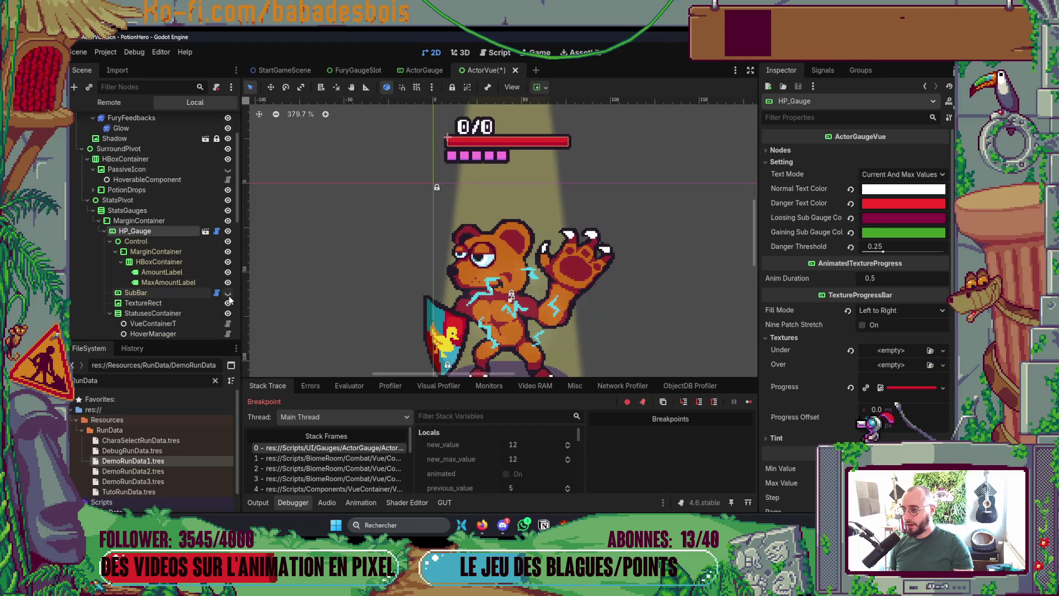
double_click(170, 231)
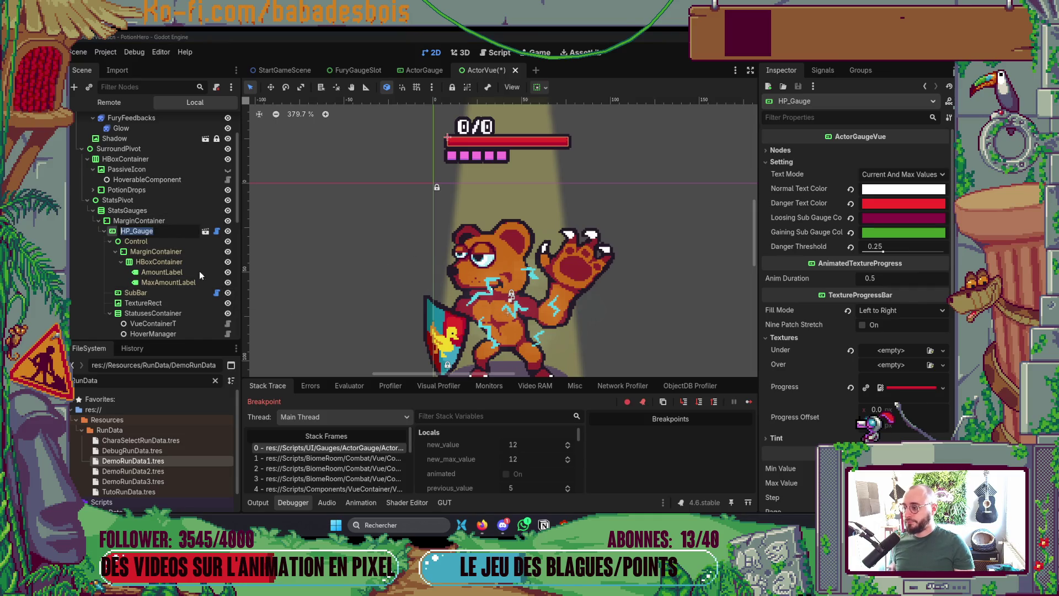
key(Escape)
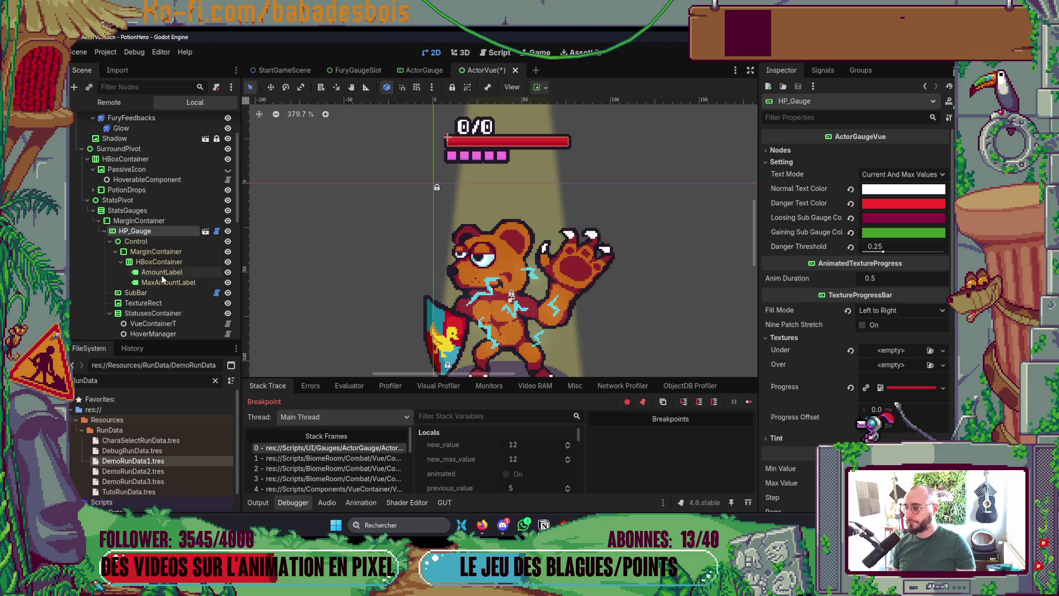
key(F12)
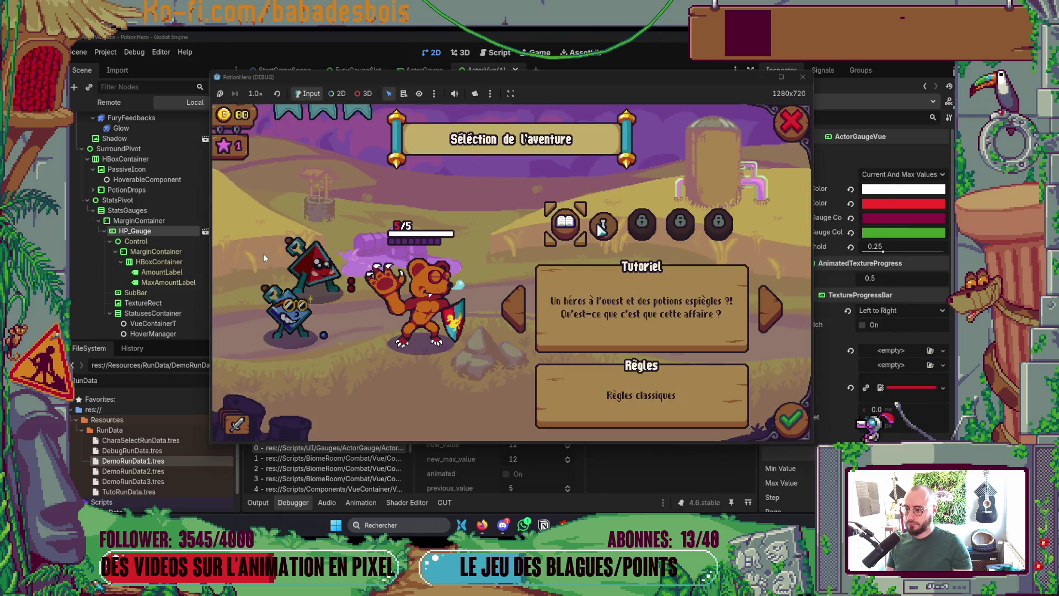
key(alt+Tab)
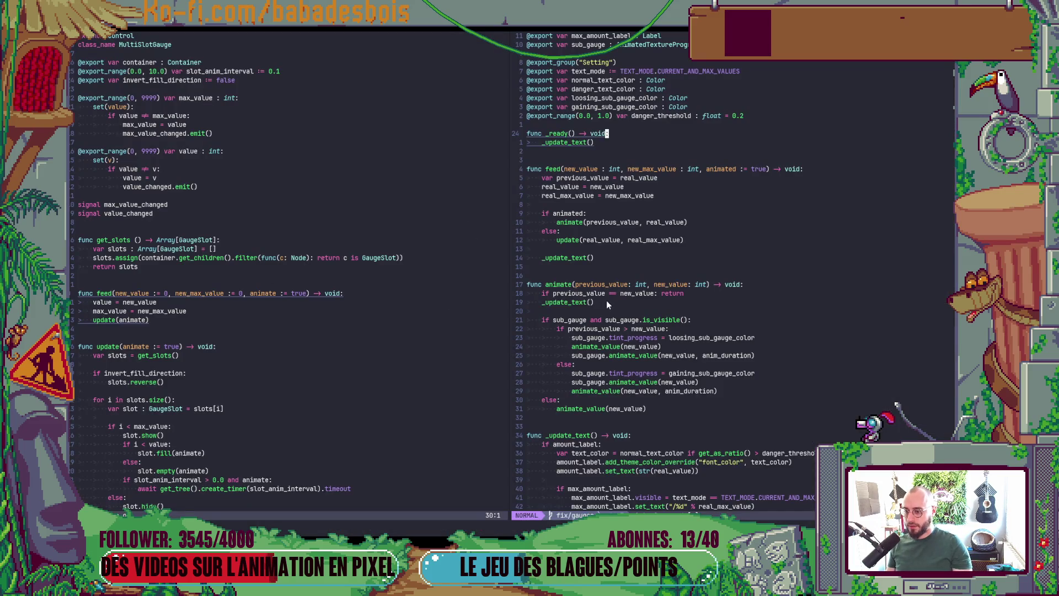
Step: Review feed() in Neovim, then in Godot save the ActorVue scene and show ActorGauge.gd
scroll(607, 302, down, 1)
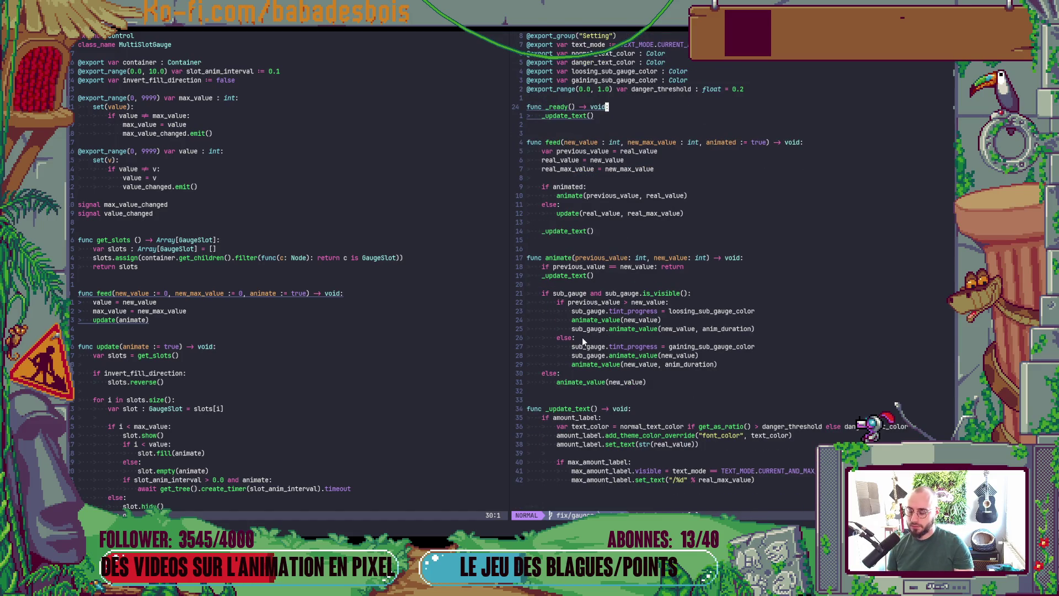
key(alt+Tab)
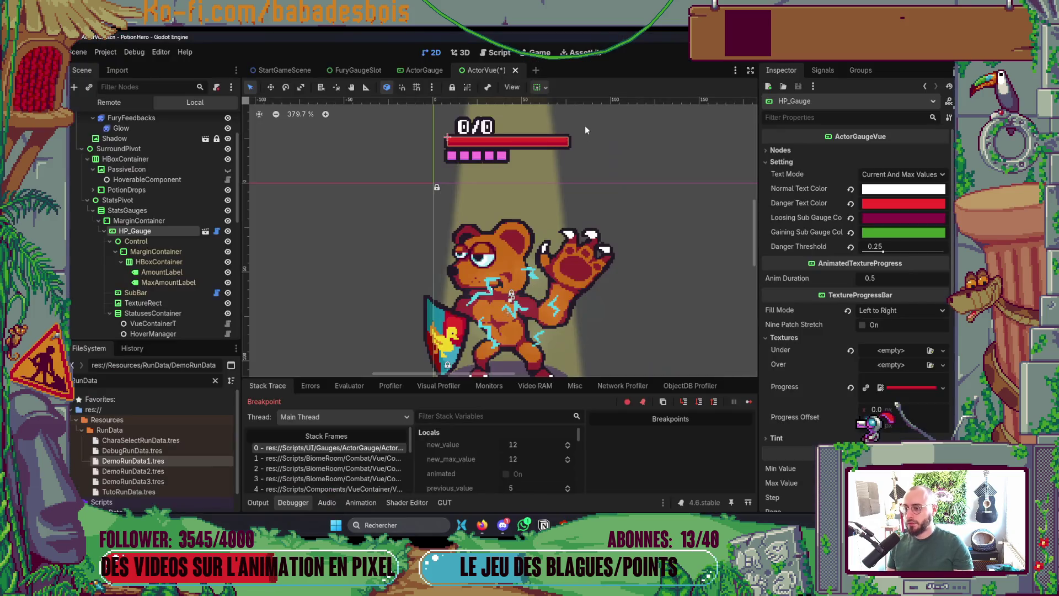
key(ctrl+s)
click(496, 53)
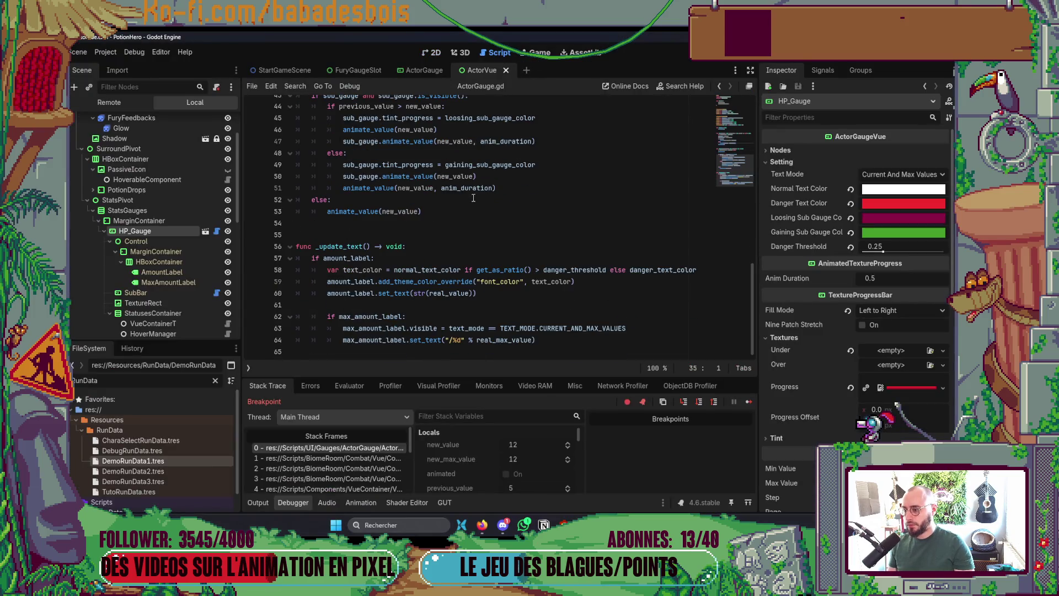
Step: Step the paused game into _update_text() until line 59 resolves text_color to red
scroll(463, 221, up, 4)
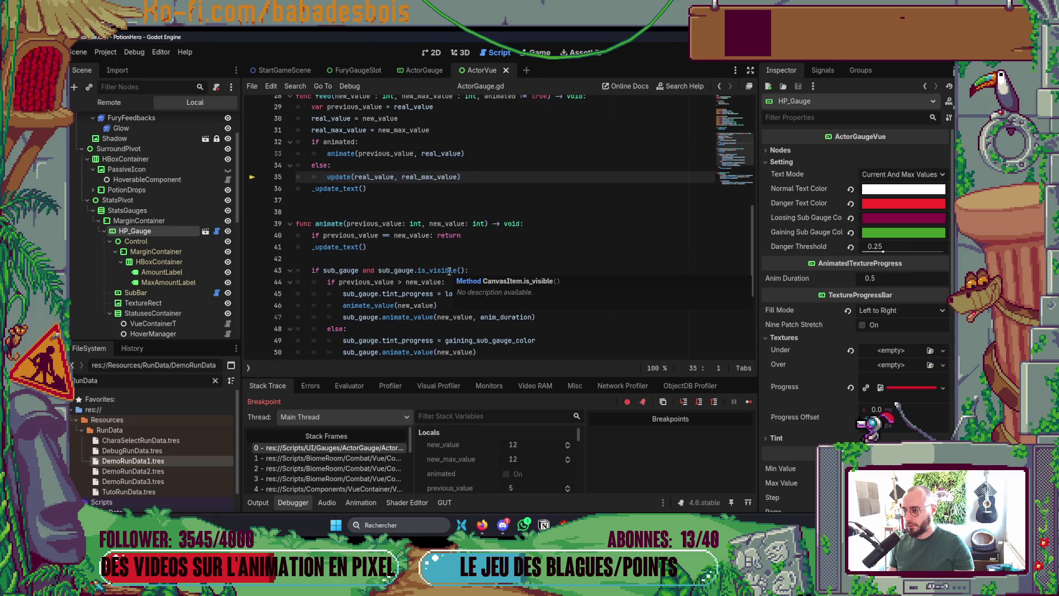
scroll(444, 253, up, 3)
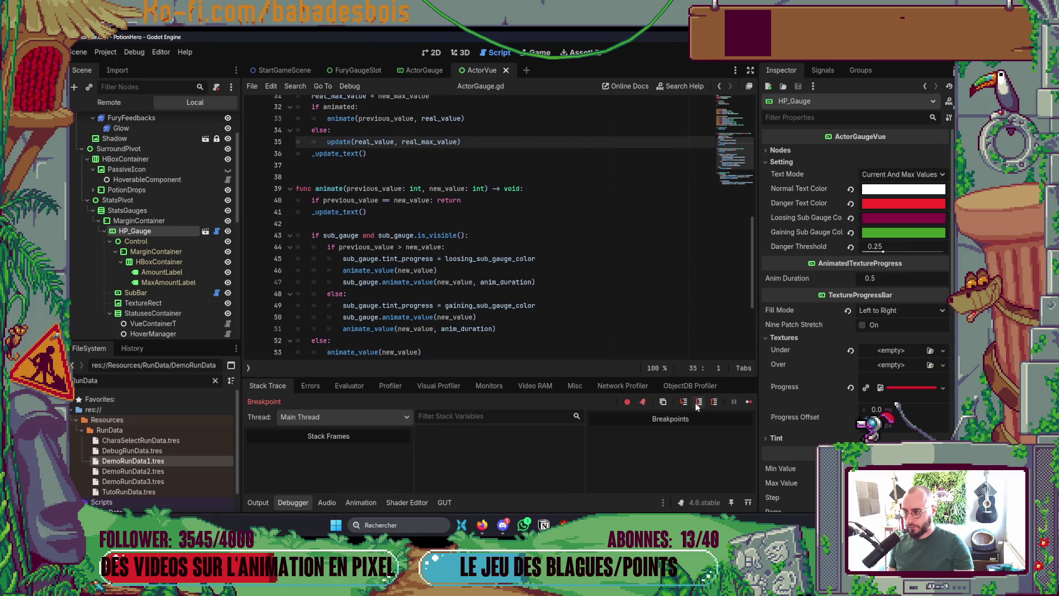
click(698, 402)
click(684, 402)
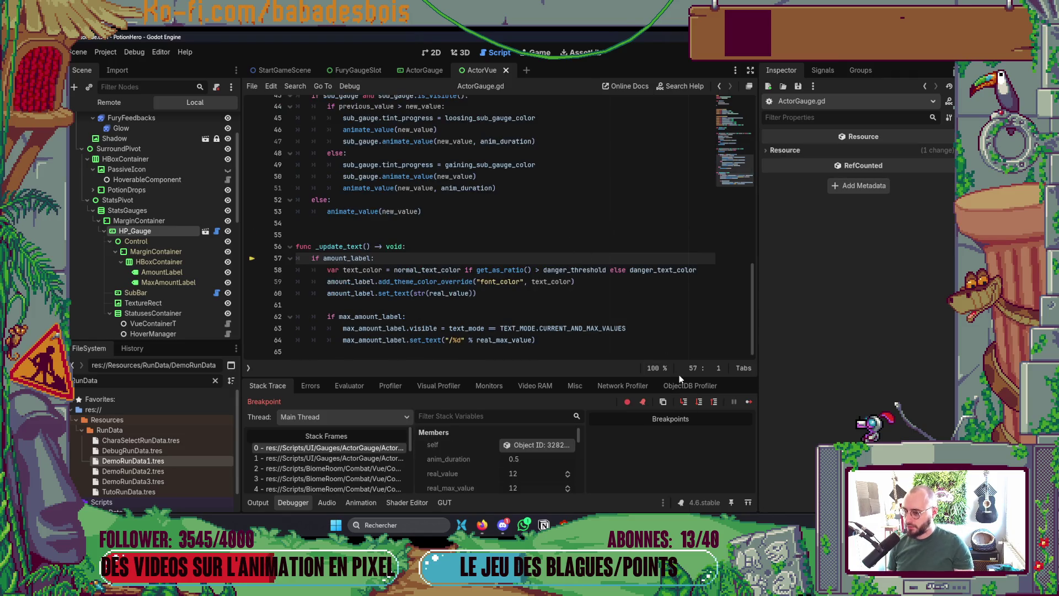
click(699, 402)
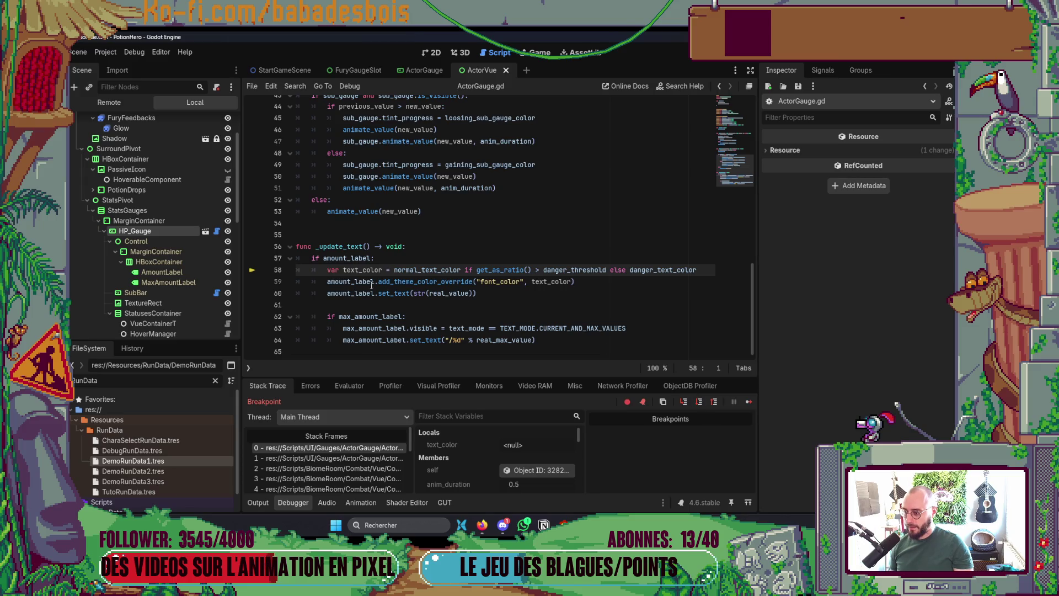
click(699, 402)
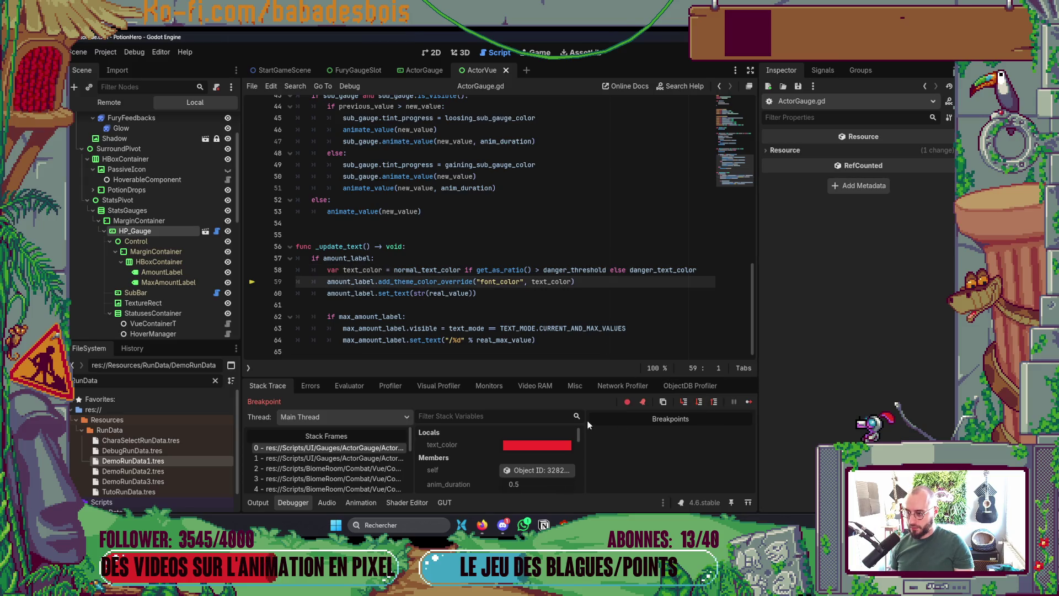
Step: Look up get_as_ratio in the Range documentation, then return to the script
mouse_move(545, 453)
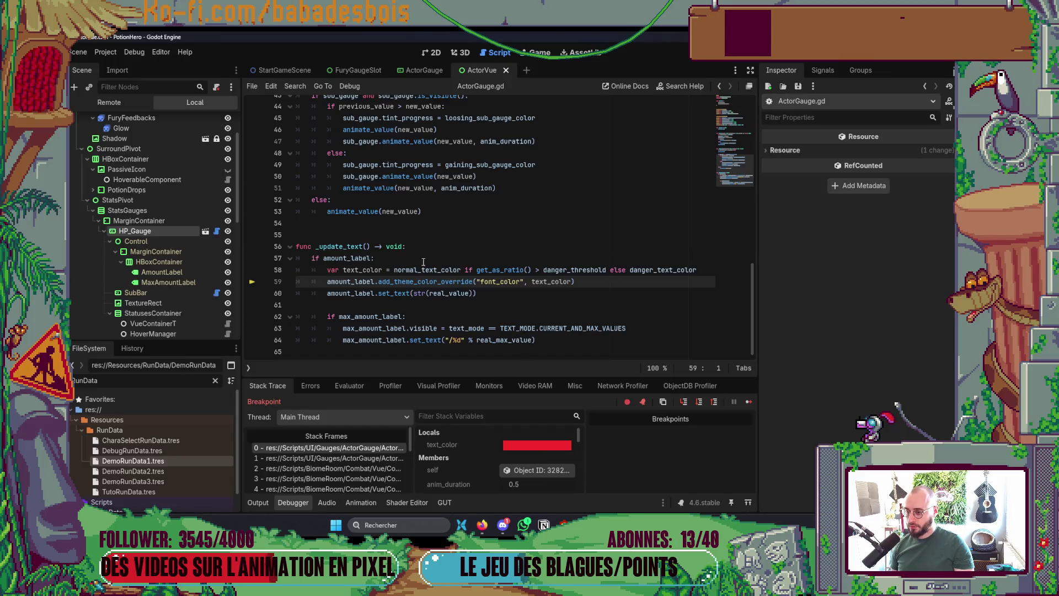
mouse_move(495, 267)
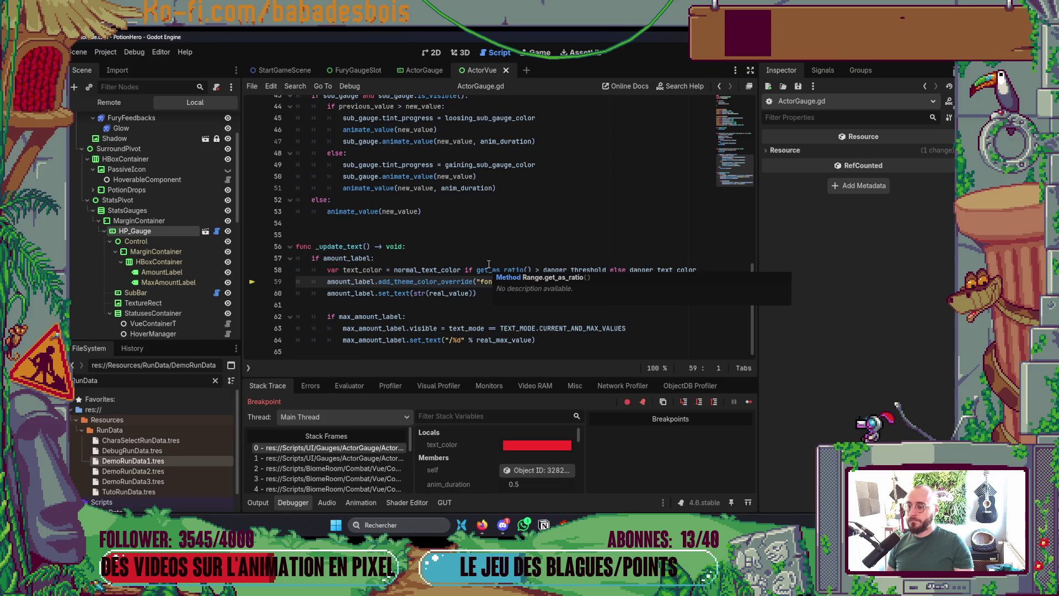
ctrl+click(499, 270)
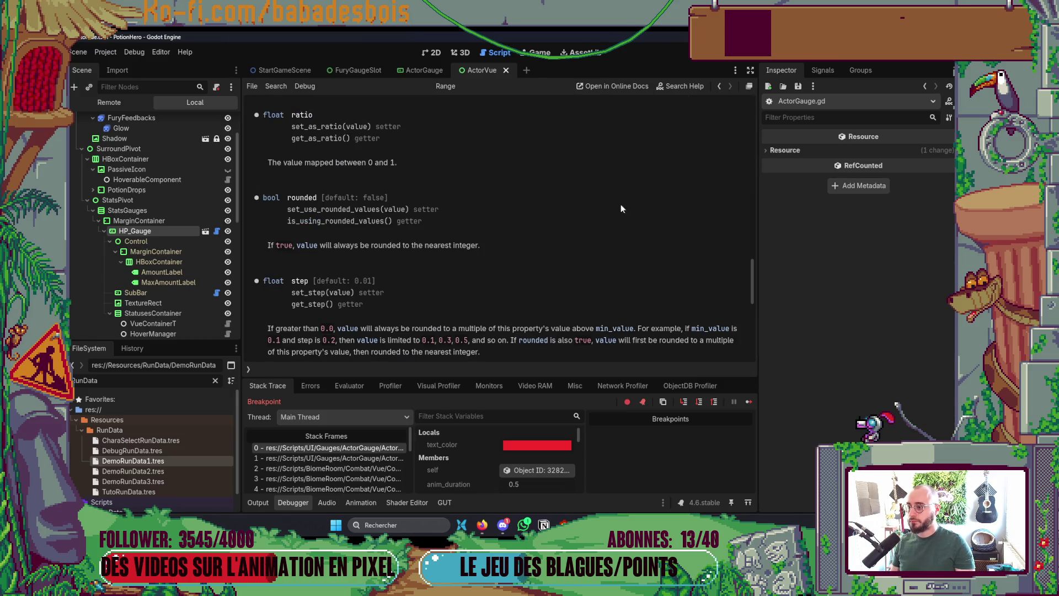
click(720, 86)
key(alt+Tab)
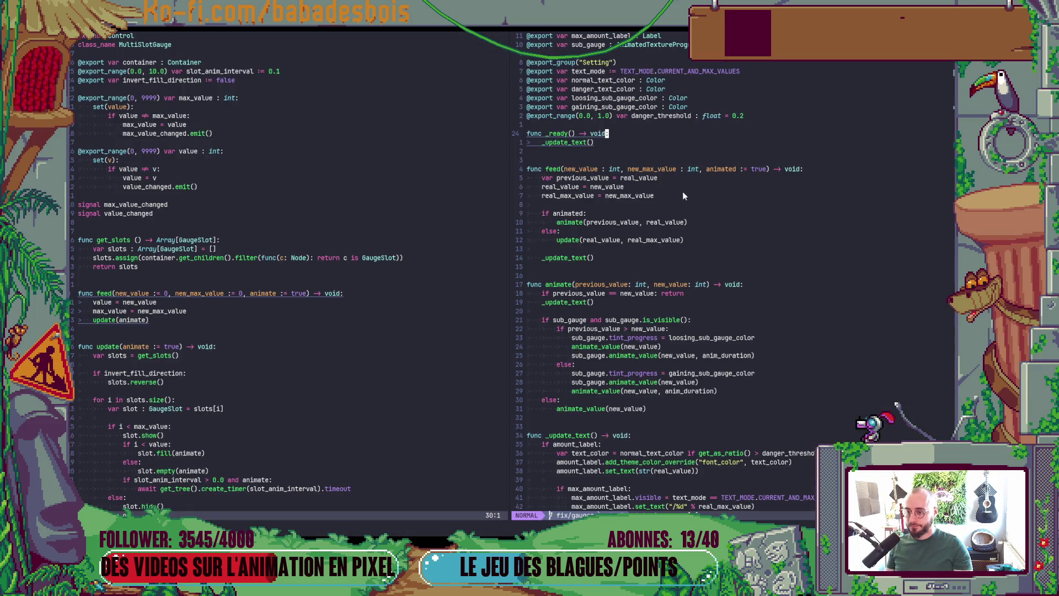
Step: In Neovim, jump with gd to the update() definition that feed() calls, then Ctrl+O back
click(680, 189)
double_click(677, 195)
key(Escape)
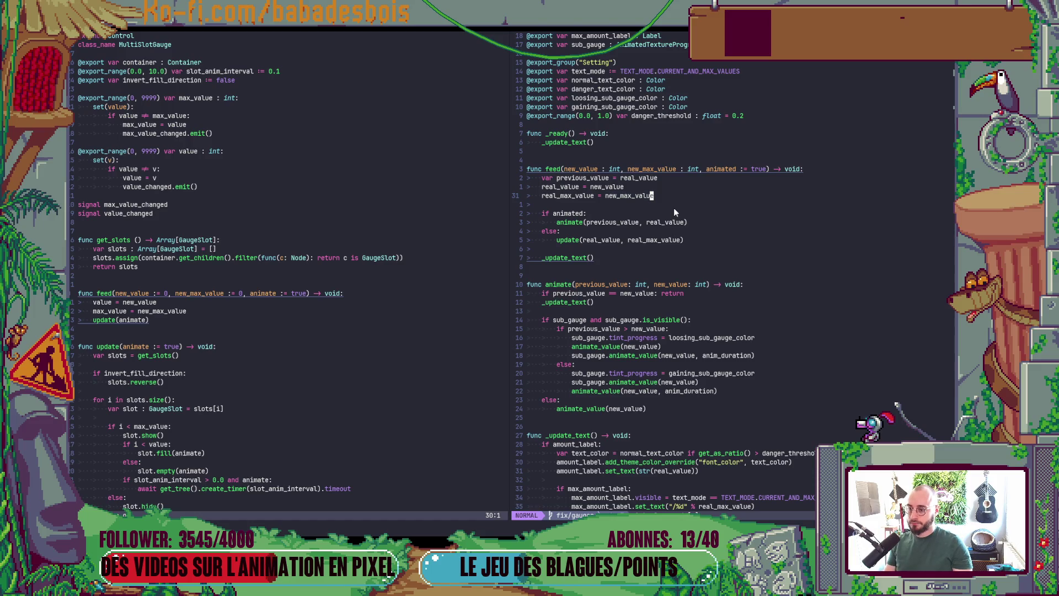
click(568, 241)
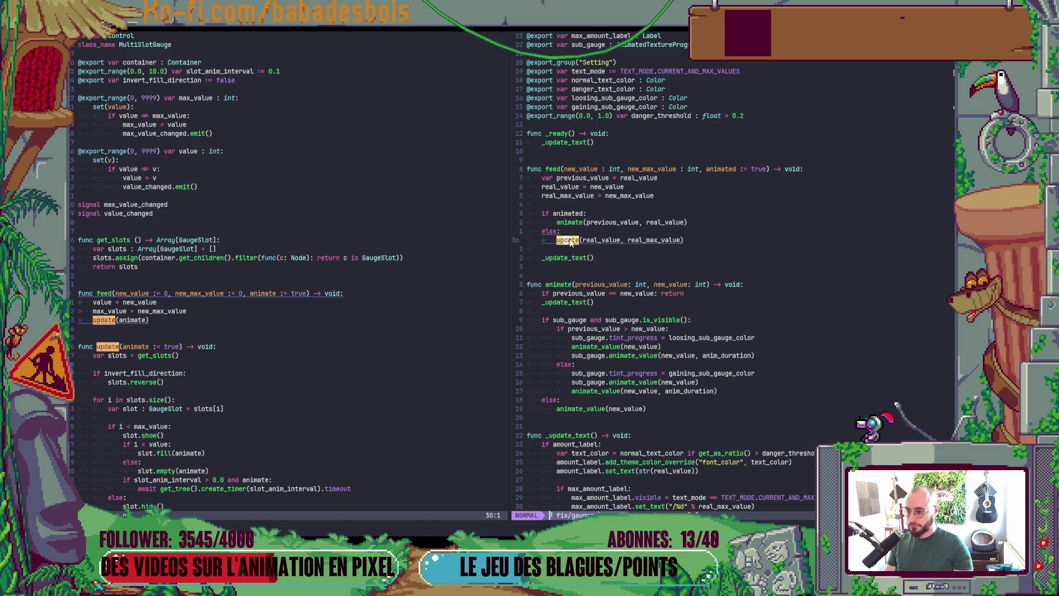
key(g)
key(d)
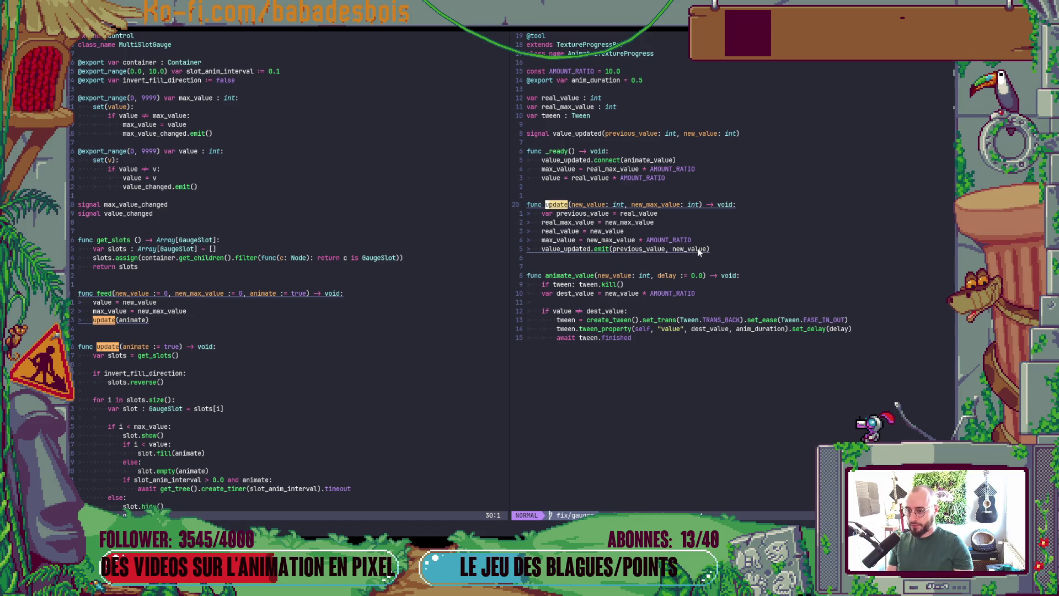
key(ctrl+o)
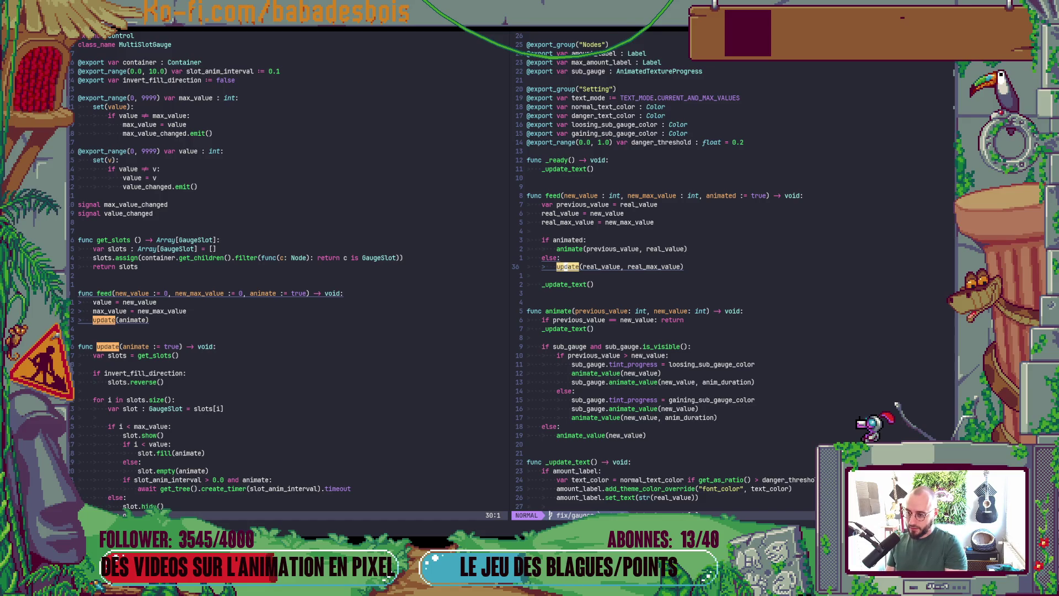
Step: Return to Godot and stop the running debug session
click(566, 285)
key(alt+Tab)
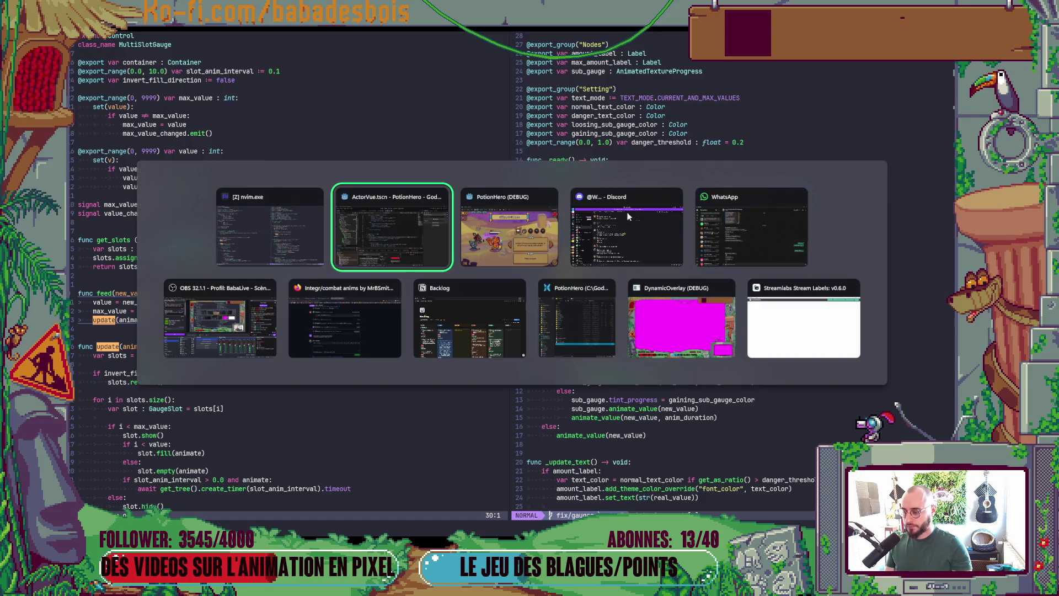
key(F5)
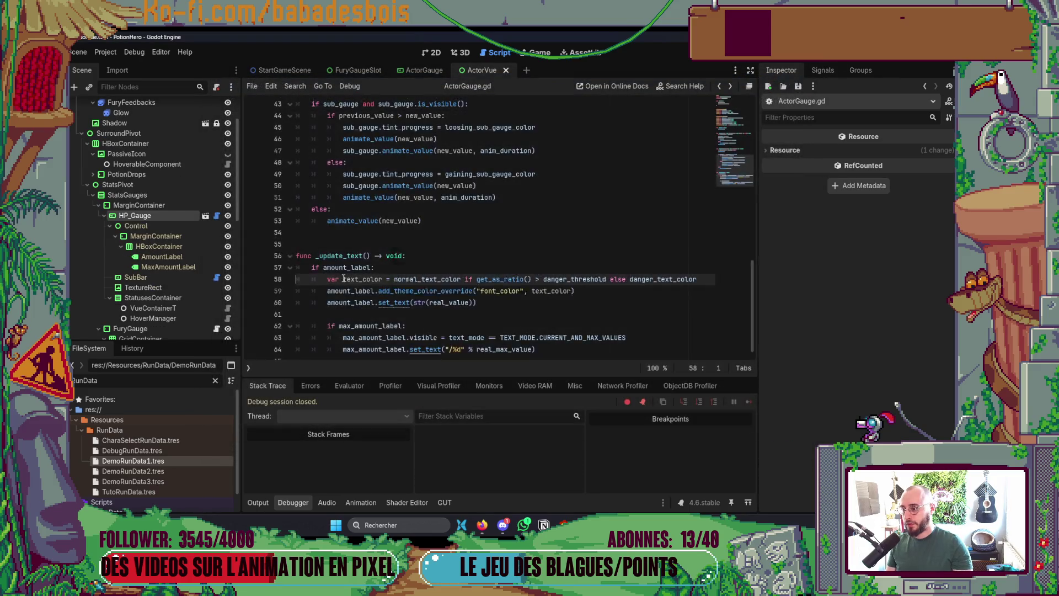
Step: Set a breakpoint on line 36 of ActorGauge.gd and relaunch the game in debug mode
scroll(252, 238, up, 6)
click(252, 233)
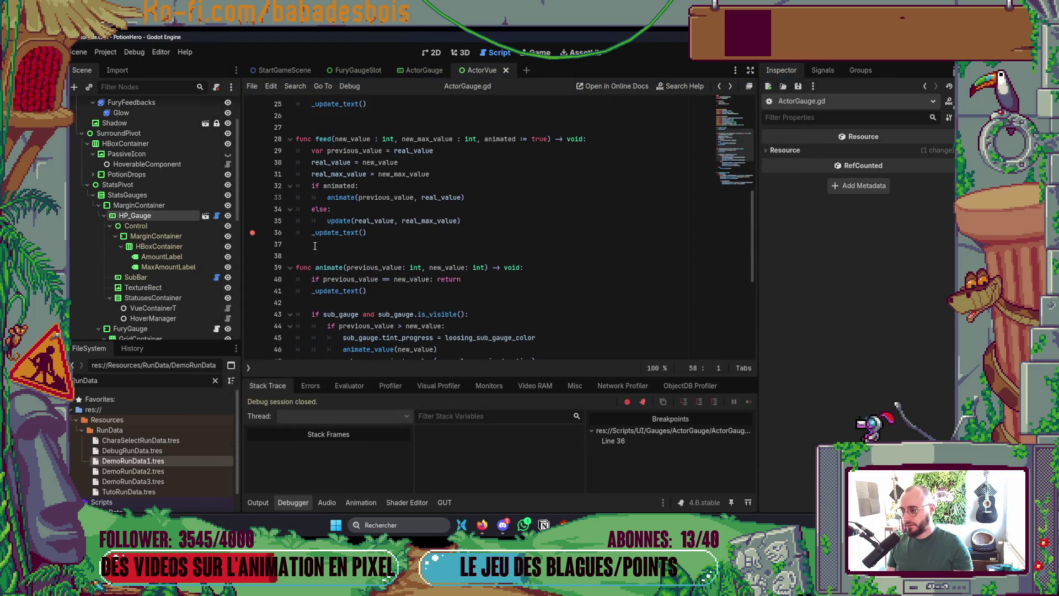
key(F5)
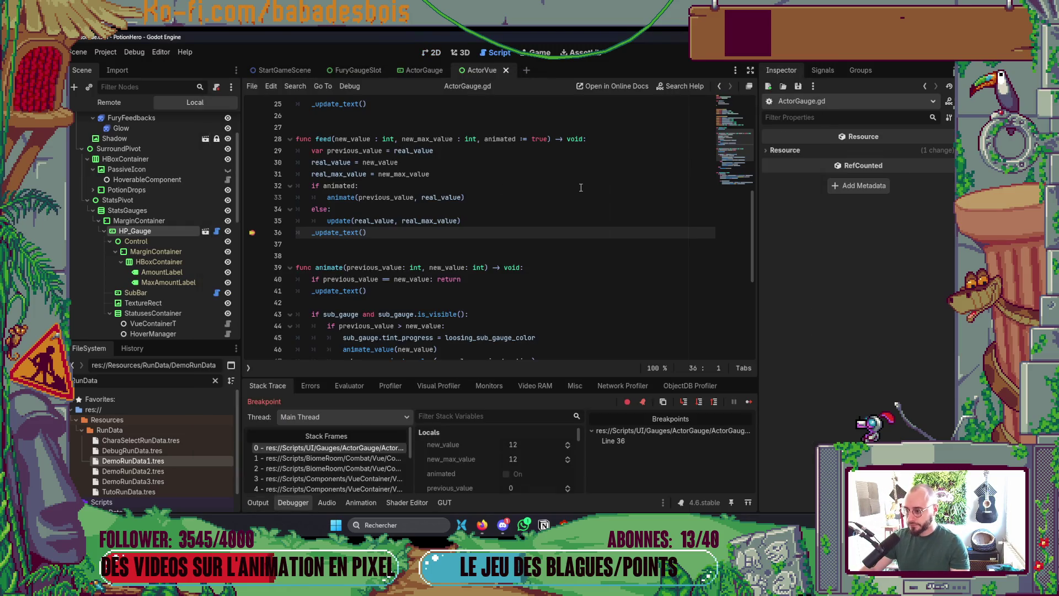
scroll(532, 444, down, 3)
scroll(540, 443, up, 2)
scroll(544, 447, up, 1)
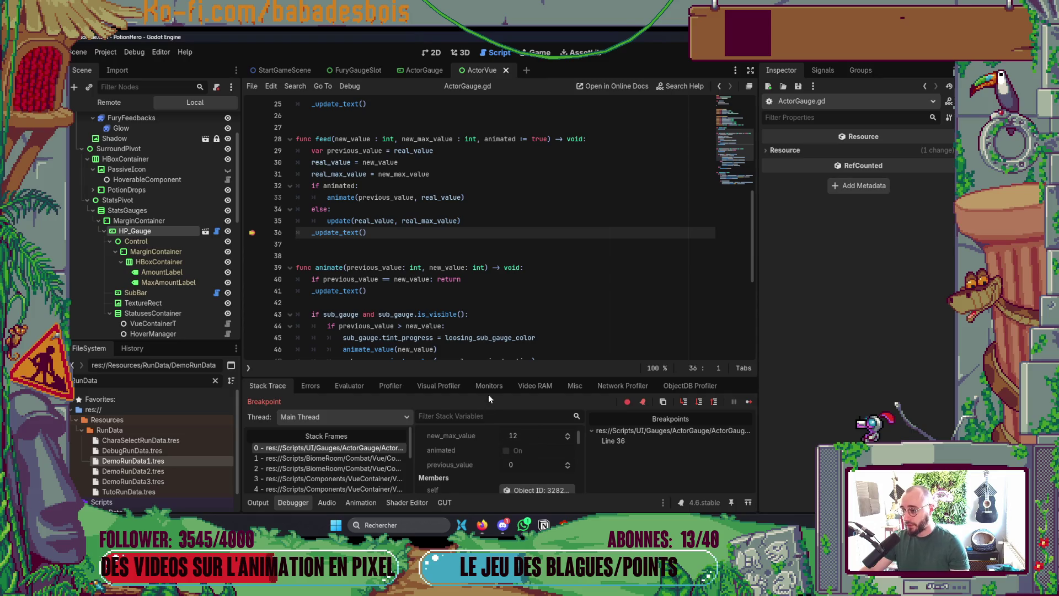
scroll(554, 458, down, 5)
Step: Enlarge the debugger panel and confirm real_value and real_max_value both read 12
mouse_move(587, 376)
mouse_down()
mouse_move(574, 358)
mouse_move(535, 156)
mouse_up()
scroll(531, 242, up, 3)
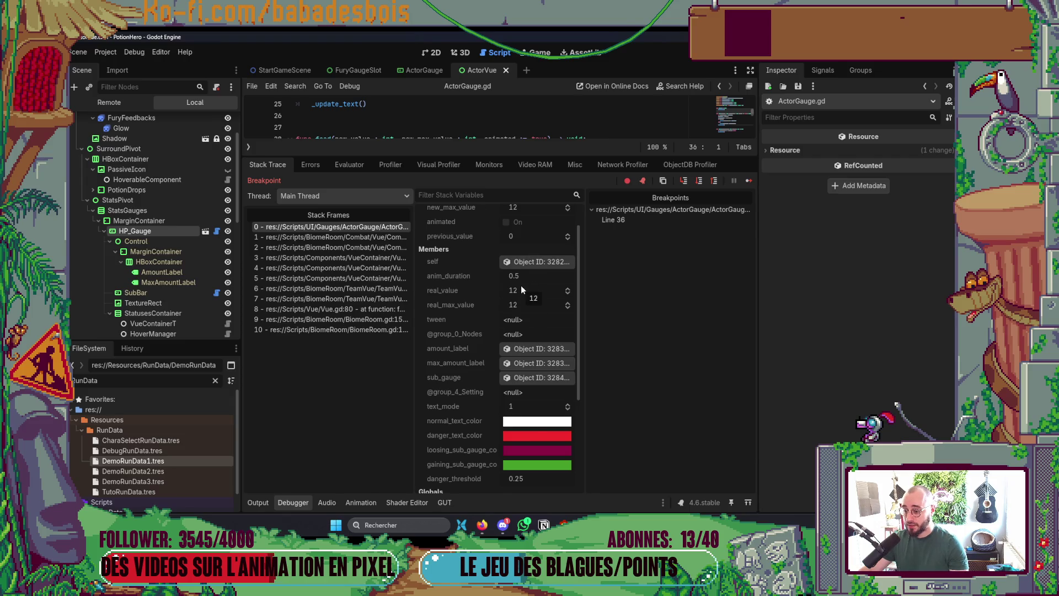
scroll(521, 286, down, 3)
scroll(504, 313, down, 1)
scroll(504, 313, up, 5)
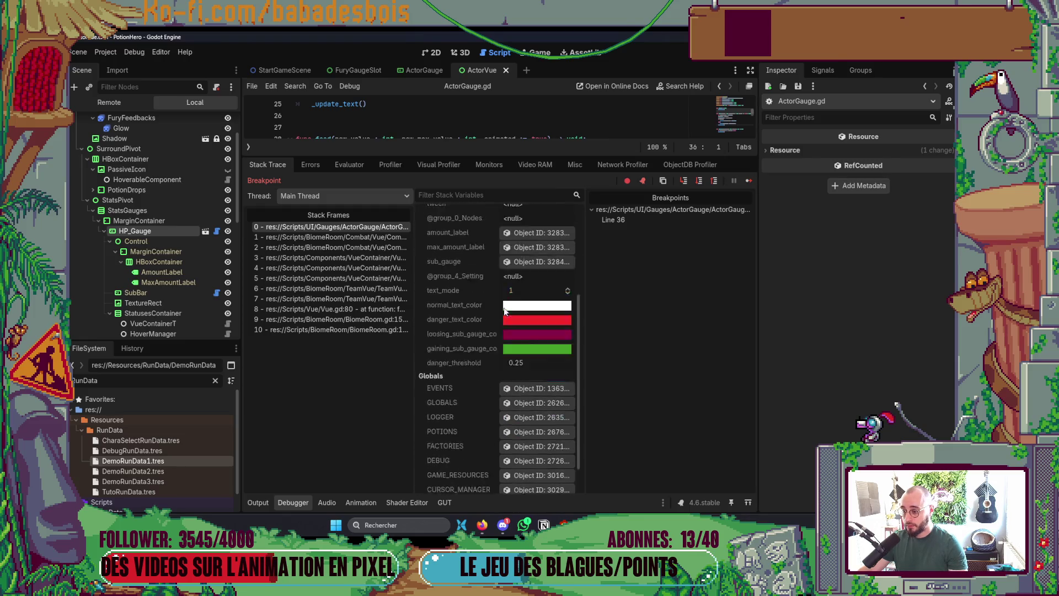
scroll(499, 303, down, 3)
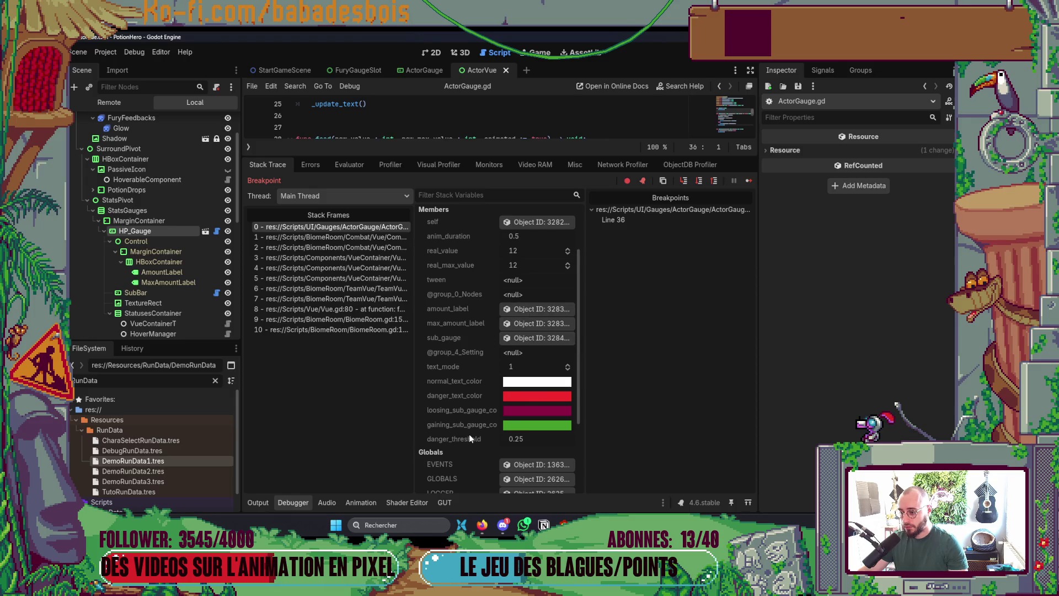
scroll(469, 392, down, 3)
scroll(469, 381, up, 5)
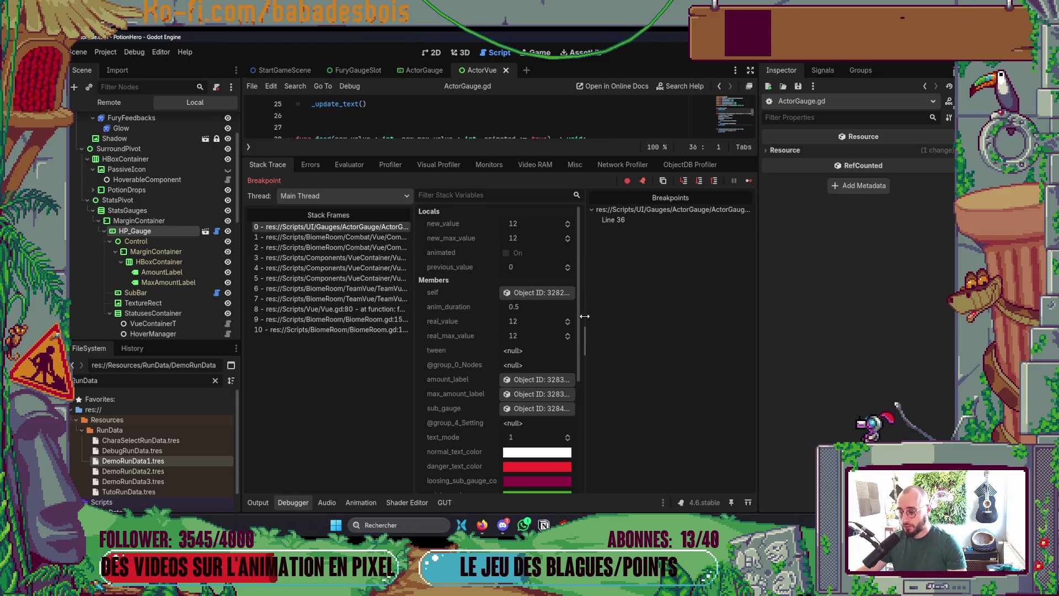
scroll(523, 339, down, 3)
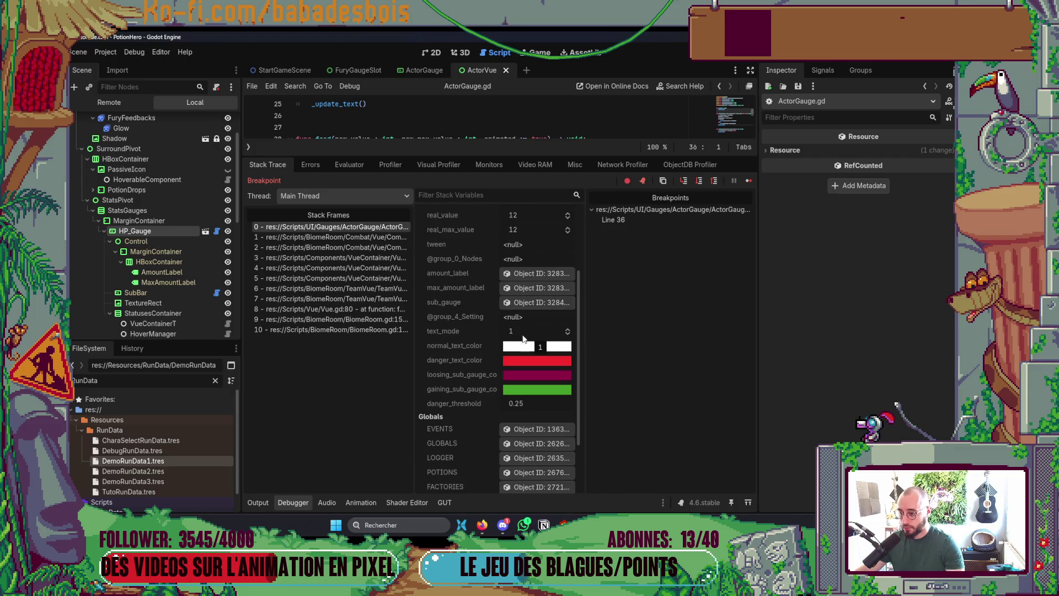
Step: Switch the Scene dock to Remote and inspect the paused gauge's own properties
scroll(519, 328, up, 3)
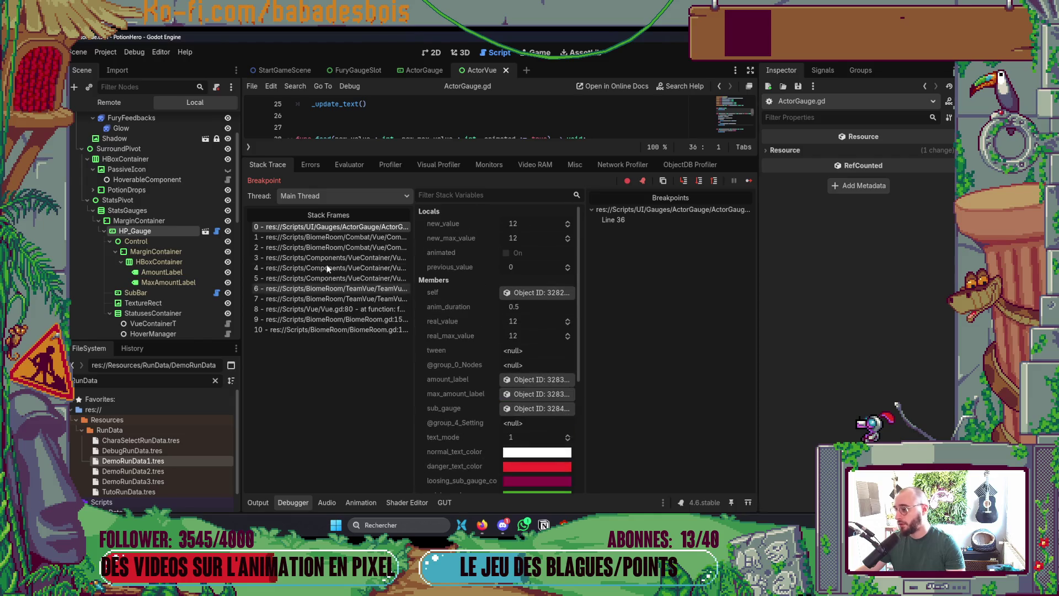
click(103, 102)
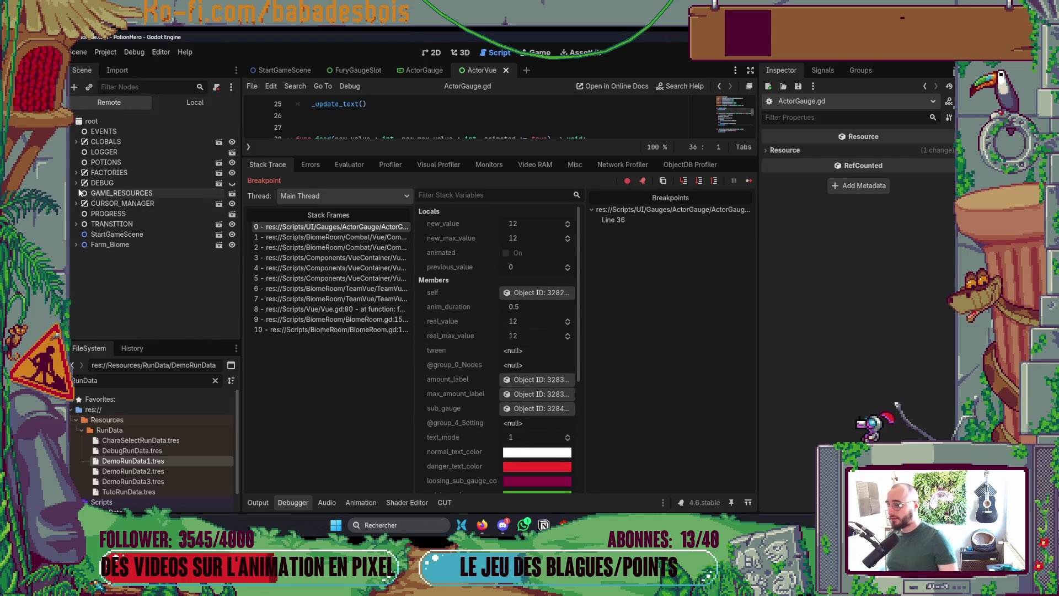
click(527, 290)
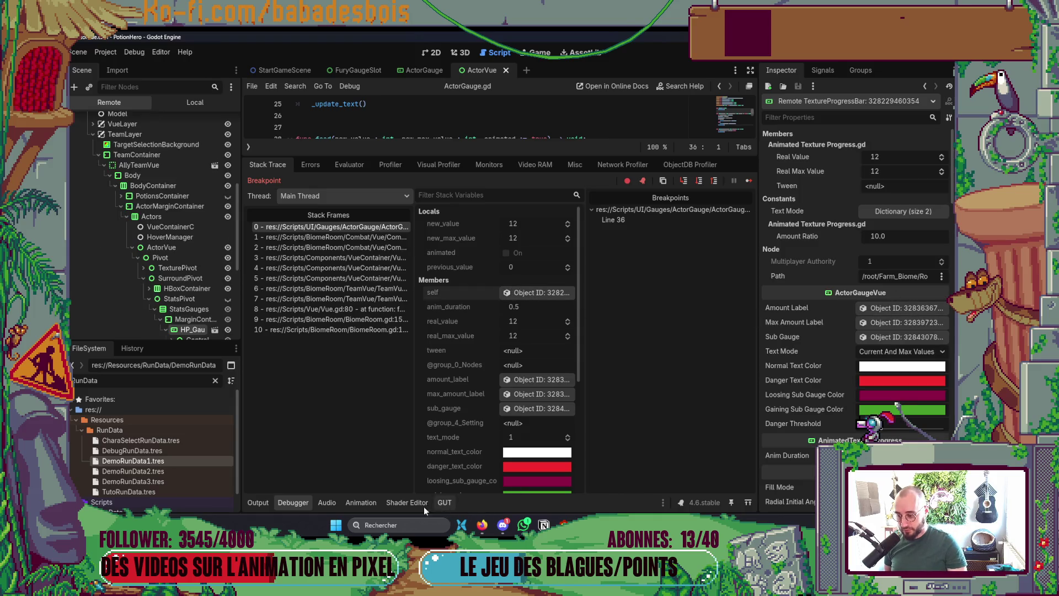
Step: Hide the debugger and open update's definition in AnimatedTextureProgress.gd
click(282, 500)
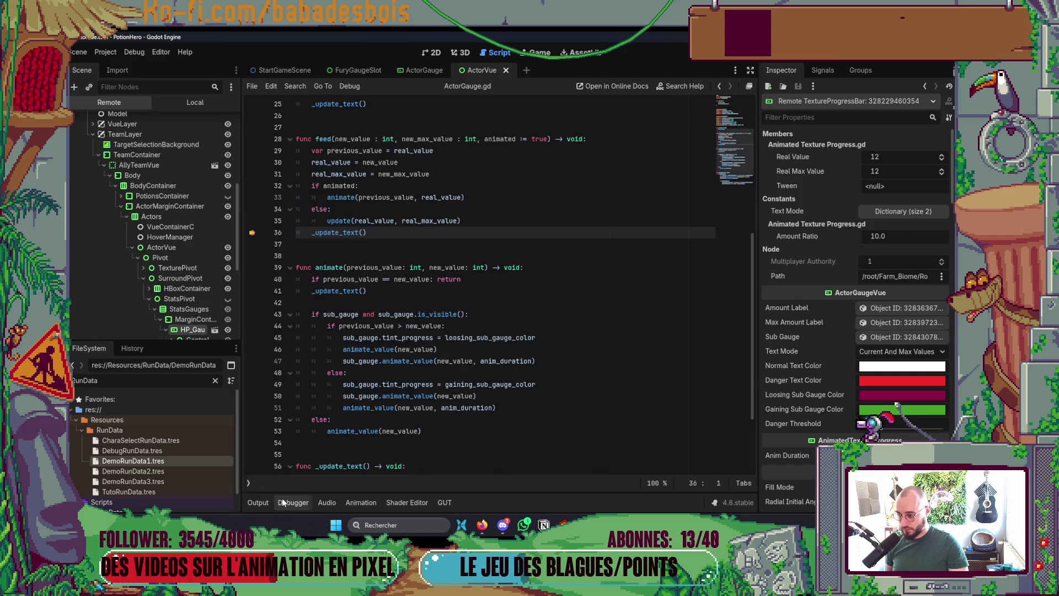
scroll(894, 292, down, 10)
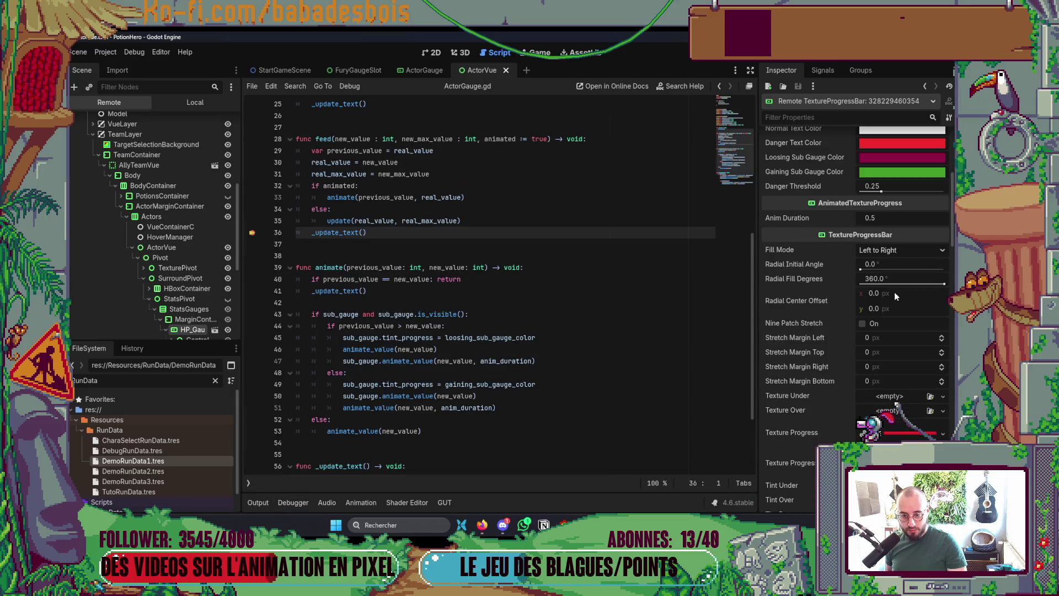
scroll(895, 293, up, 5)
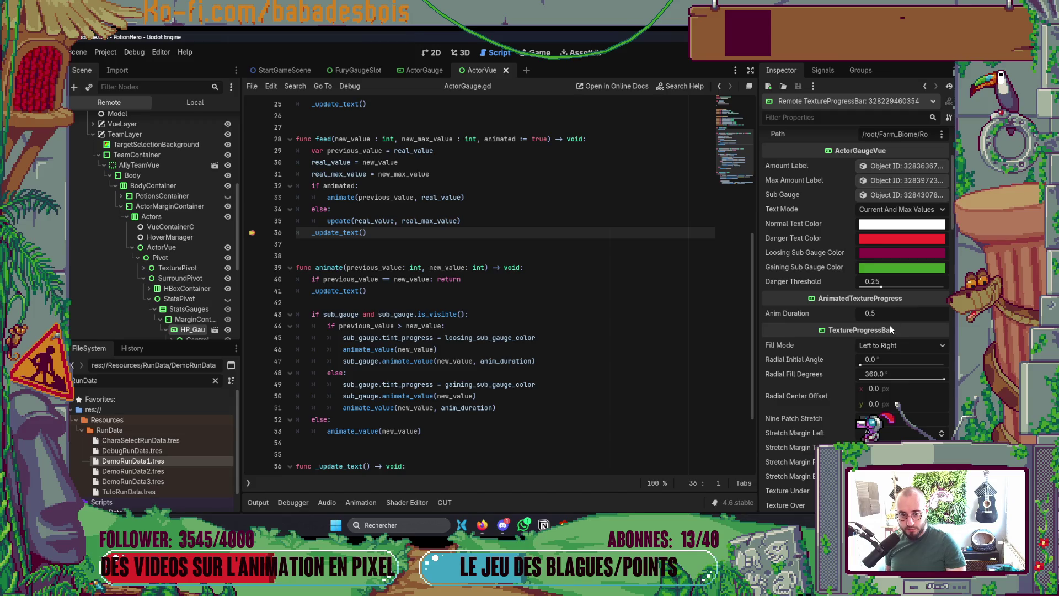
scroll(889, 325, down, 5)
scroll(889, 334, down, 6)
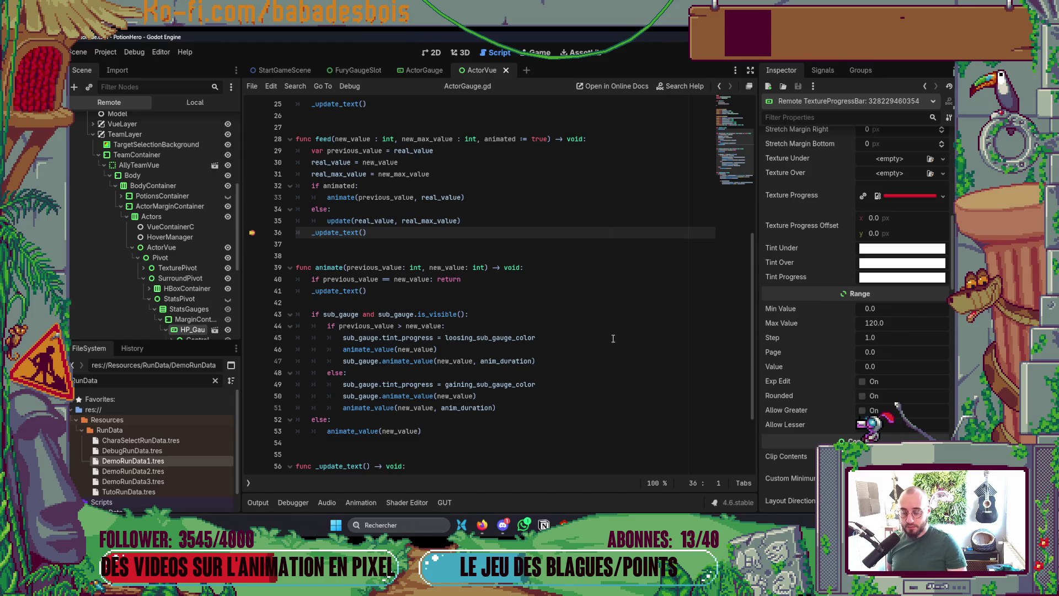
click(254, 233)
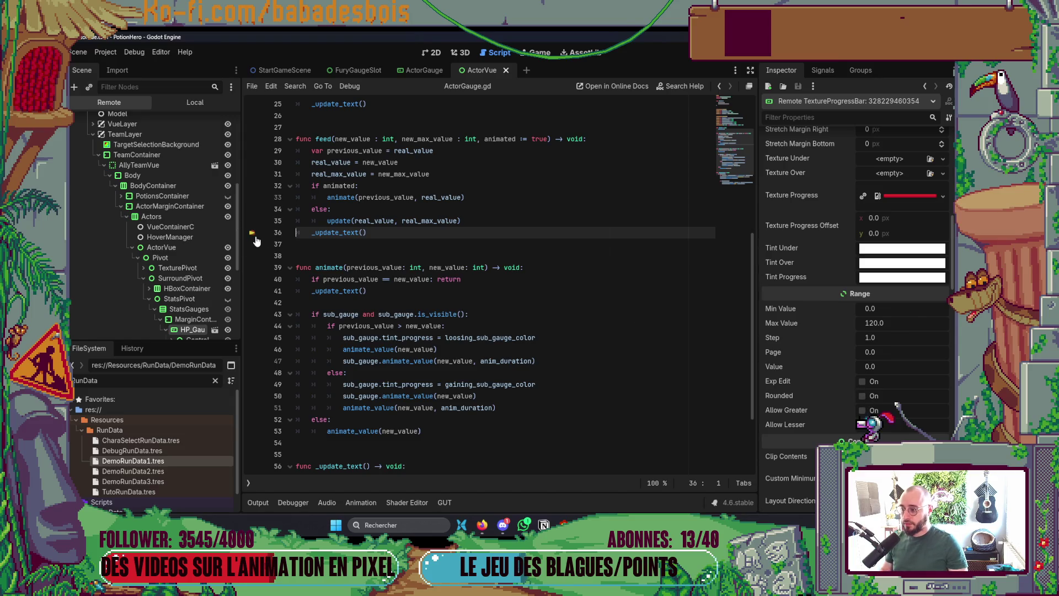
ctrl+click(339, 222)
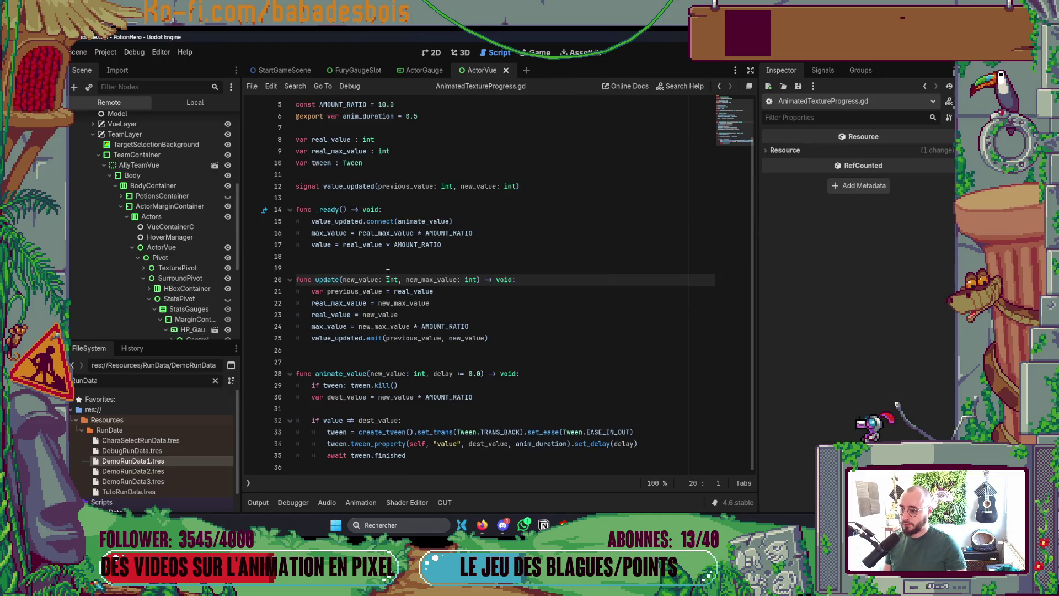
Step: Check update()'s variables, go back twice to feed() in ActorGauge.gd, and select the real_max_value line
mouse_move(405, 294)
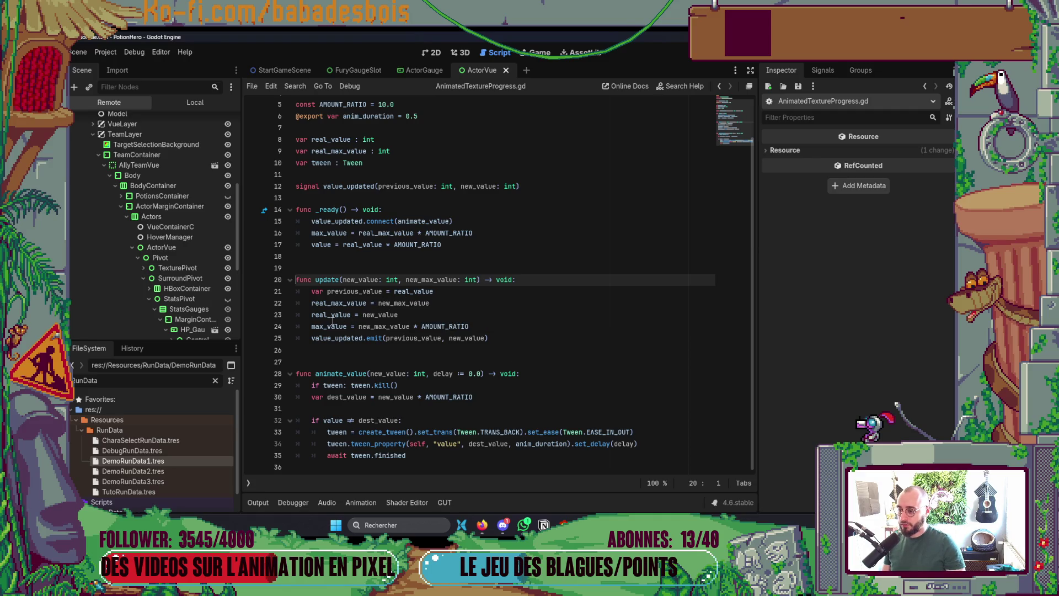
mouse_move(382, 315)
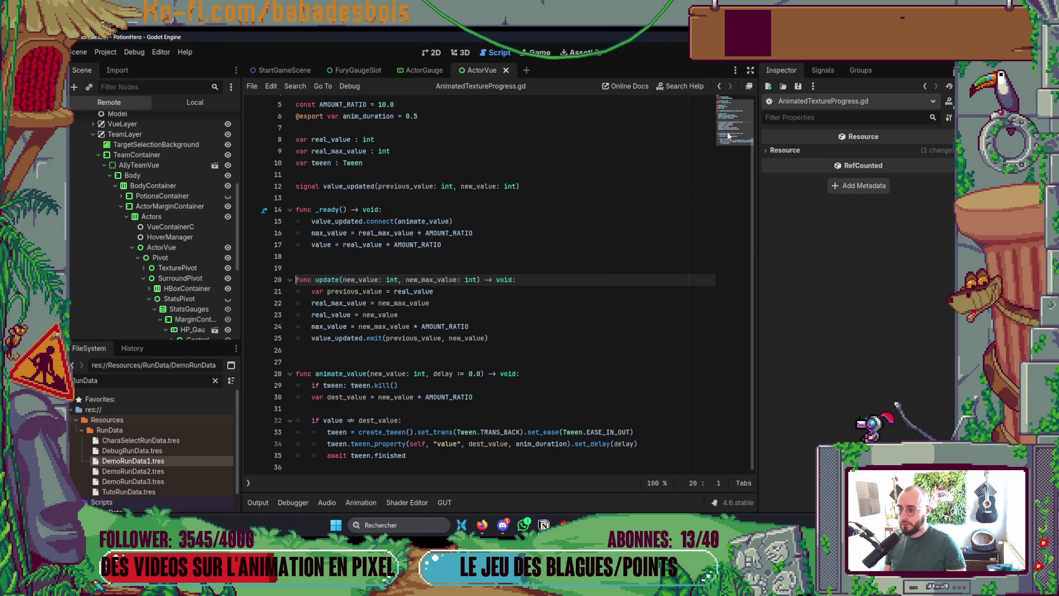
click(720, 91)
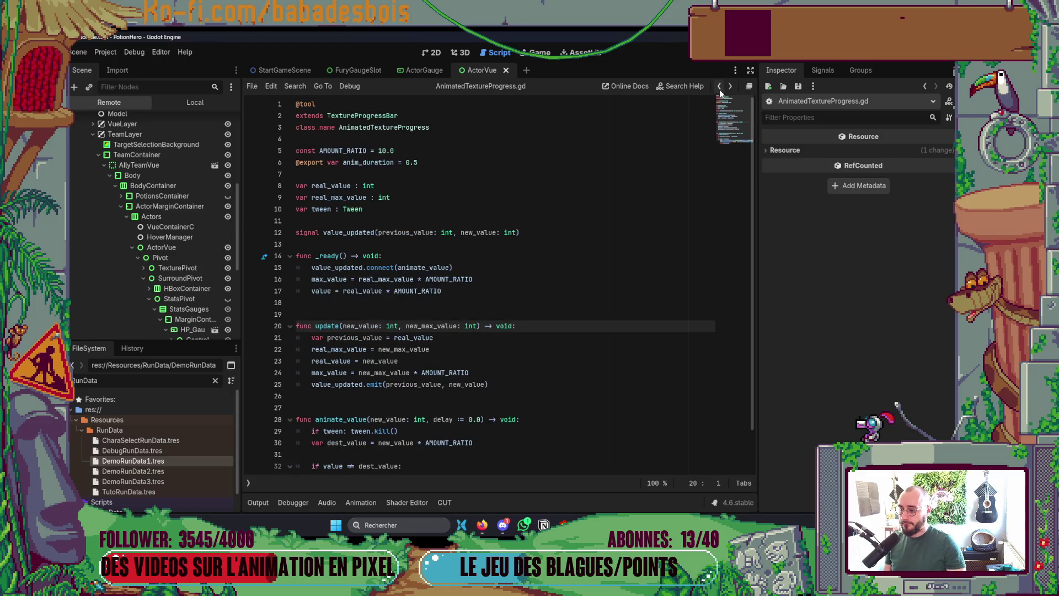
click(719, 89)
drag(429, 174, 193, 174)
Step: Move the update call above 'if animated:' and delete the redundant value assignment lines
mouse_move(457, 201)
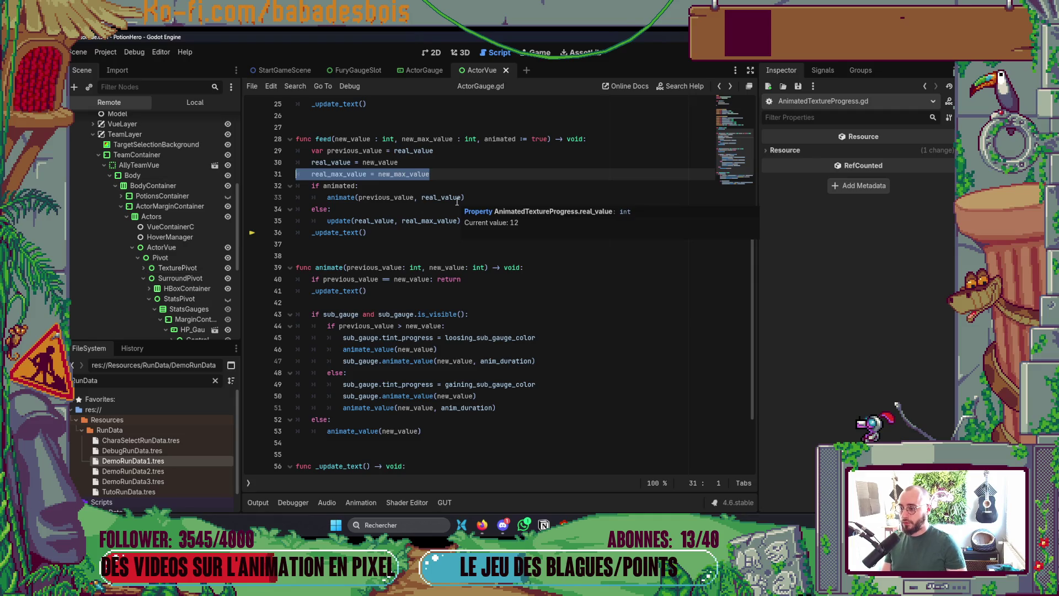
click(454, 222)
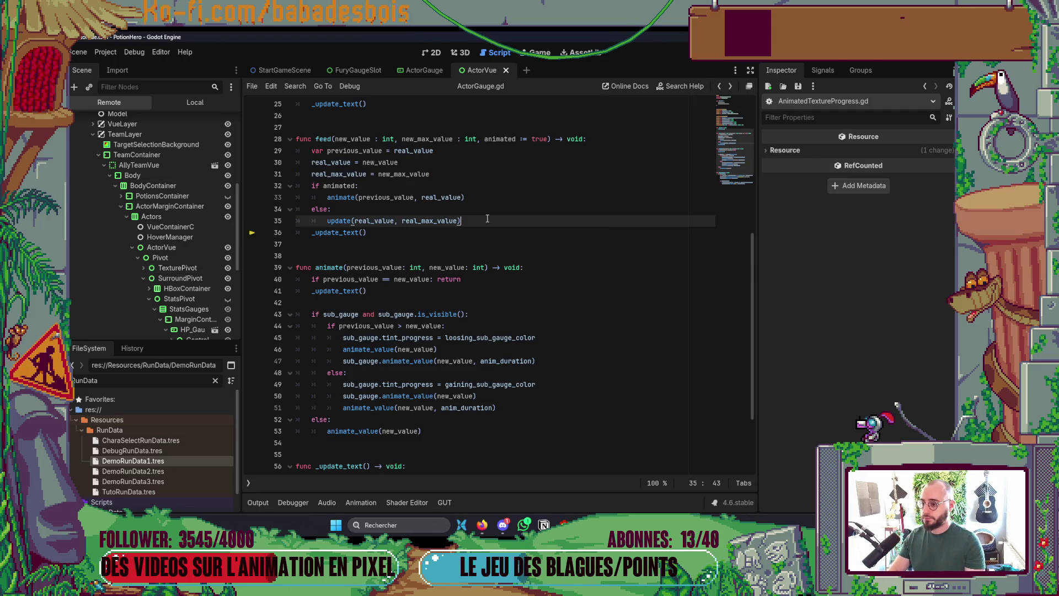
key(alt+Up)
key(alt+Up)
key(alt+Up)
key(Up)
key(Up)
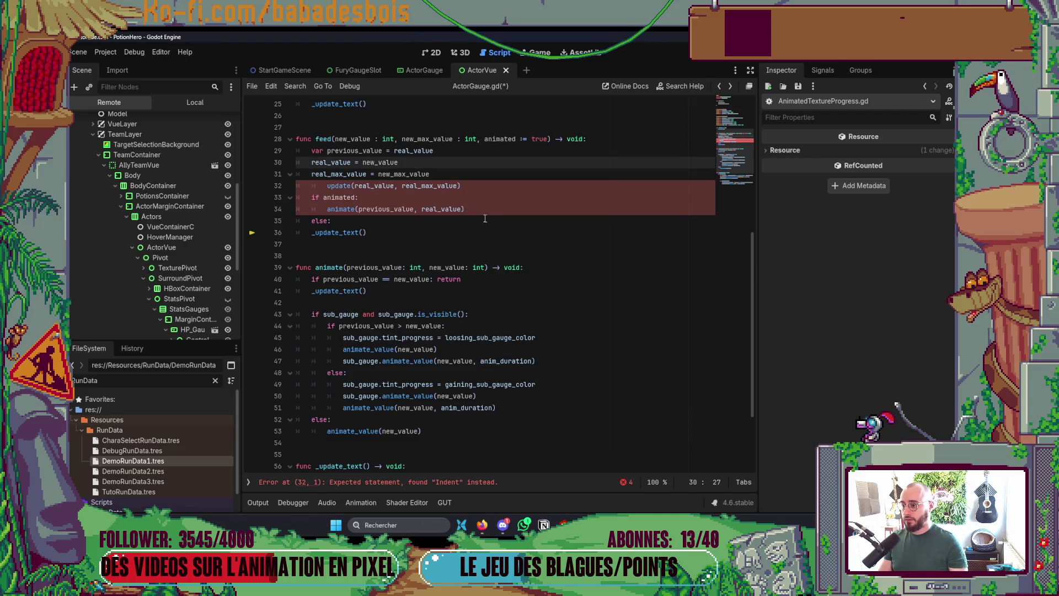
drag(430, 173, 269, 174)
key(BackSpace)
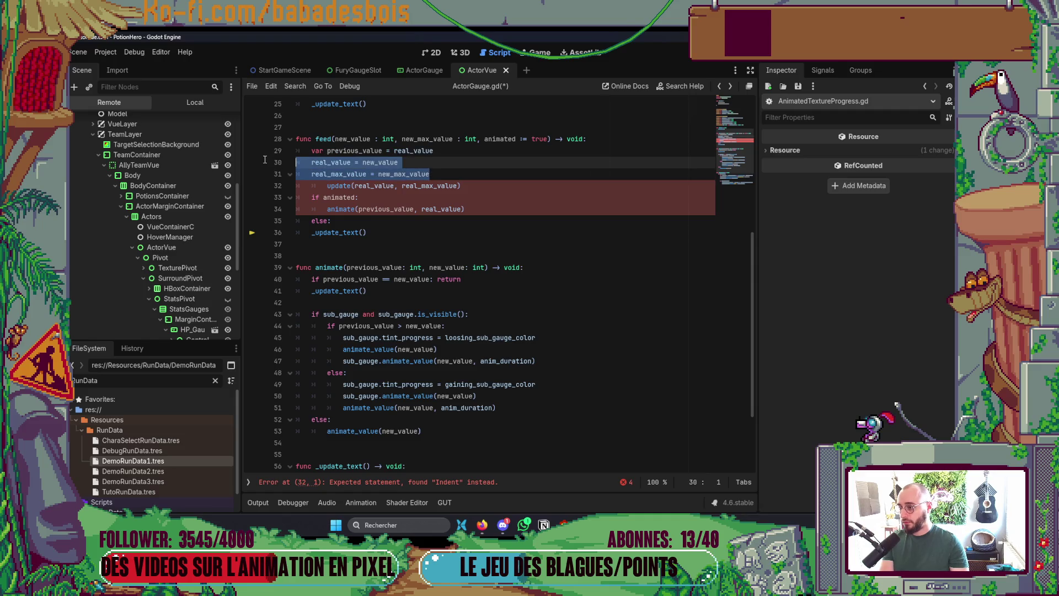
key(Delete)
key(Up)
key(ctrl+shift+k)
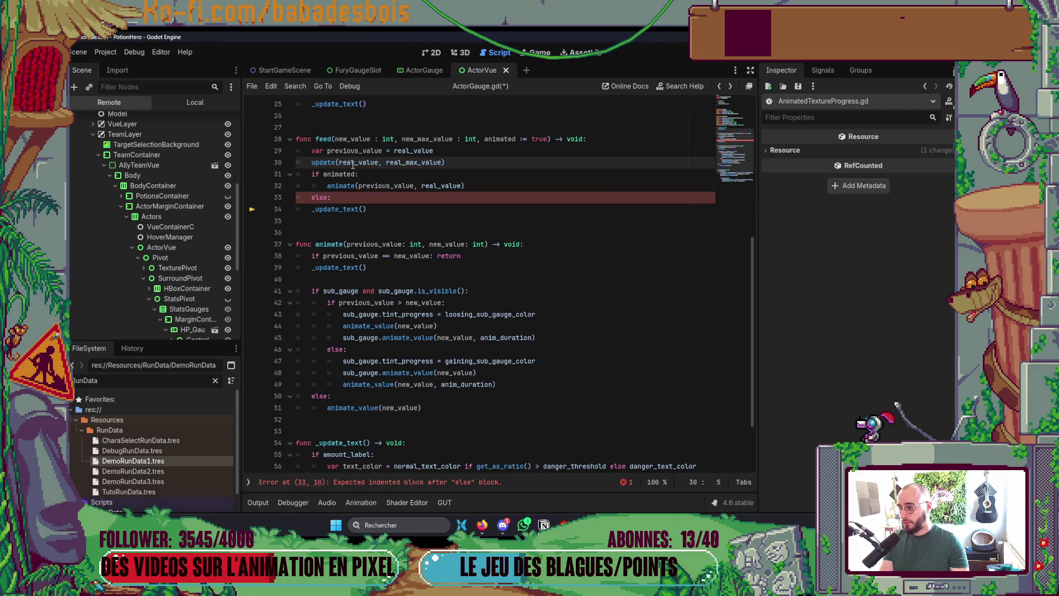
triple_click(340, 164)
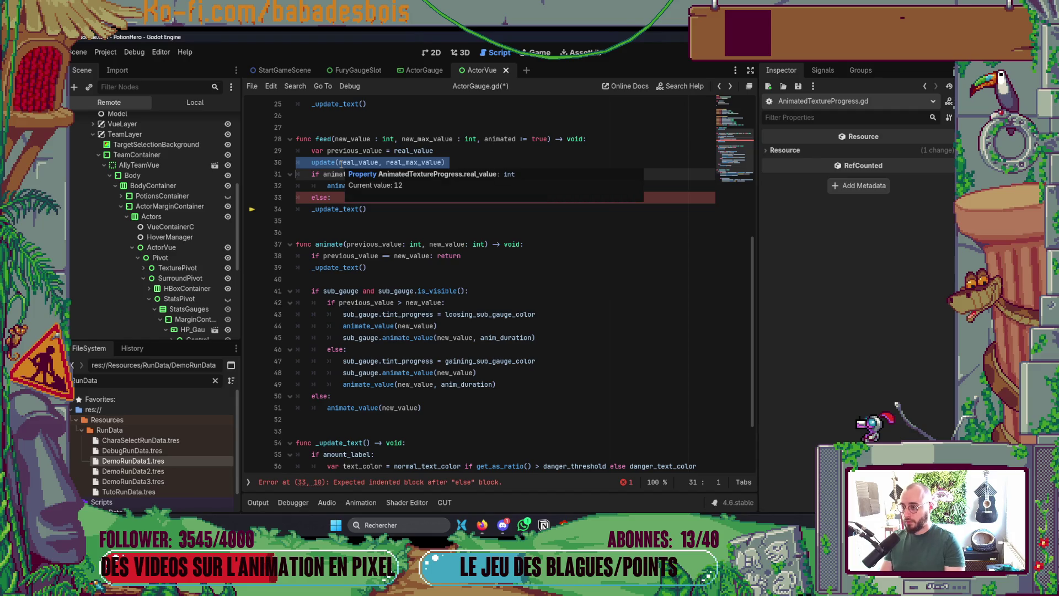
Step: Remove the now-unneeded else branch from feed()
click(343, 196)
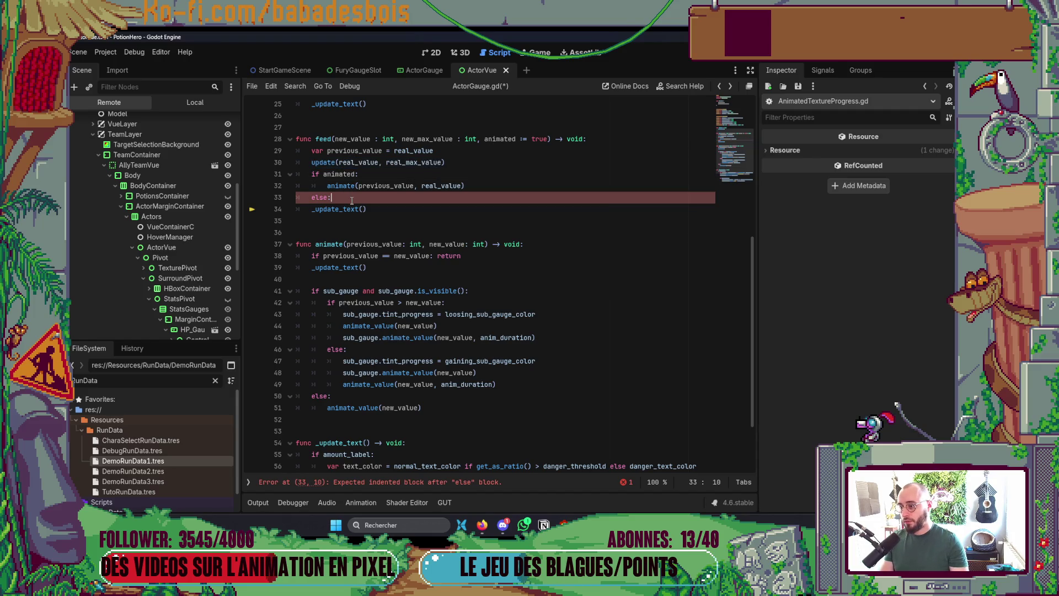
key(BackSpace)
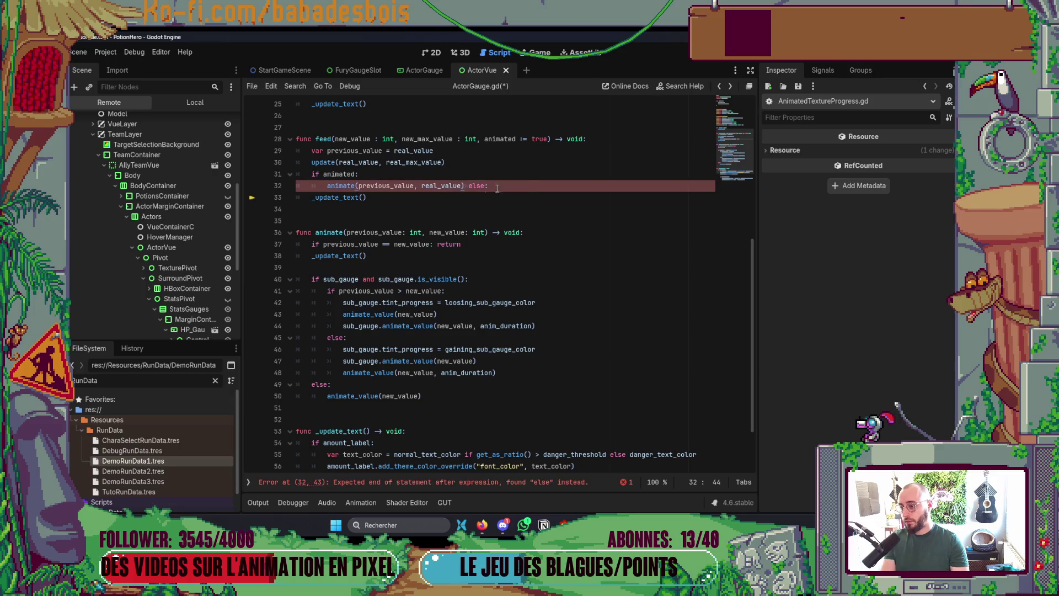
key(Return)
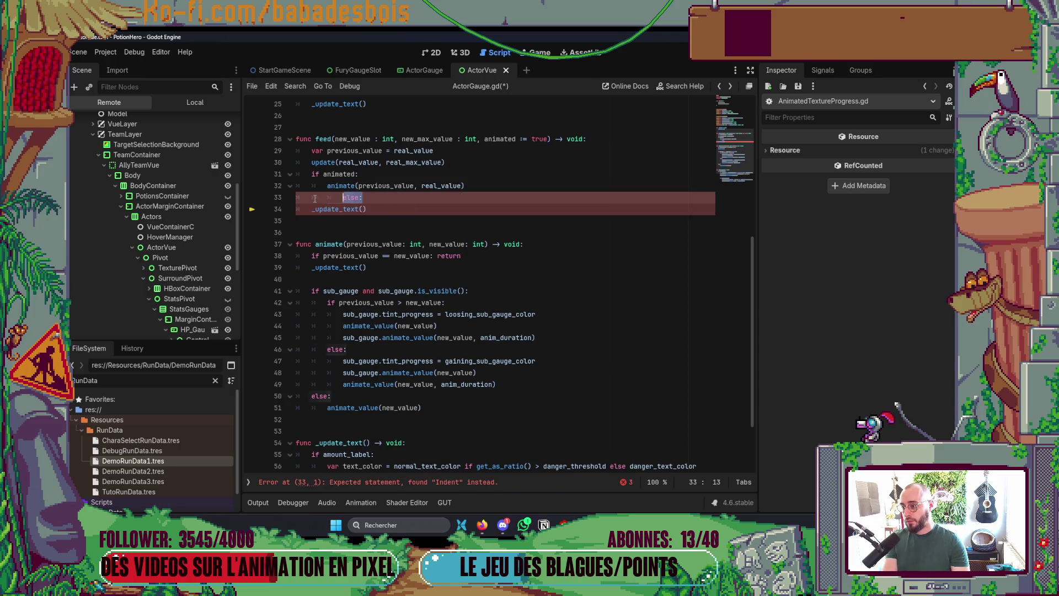
key(shift+Tab)
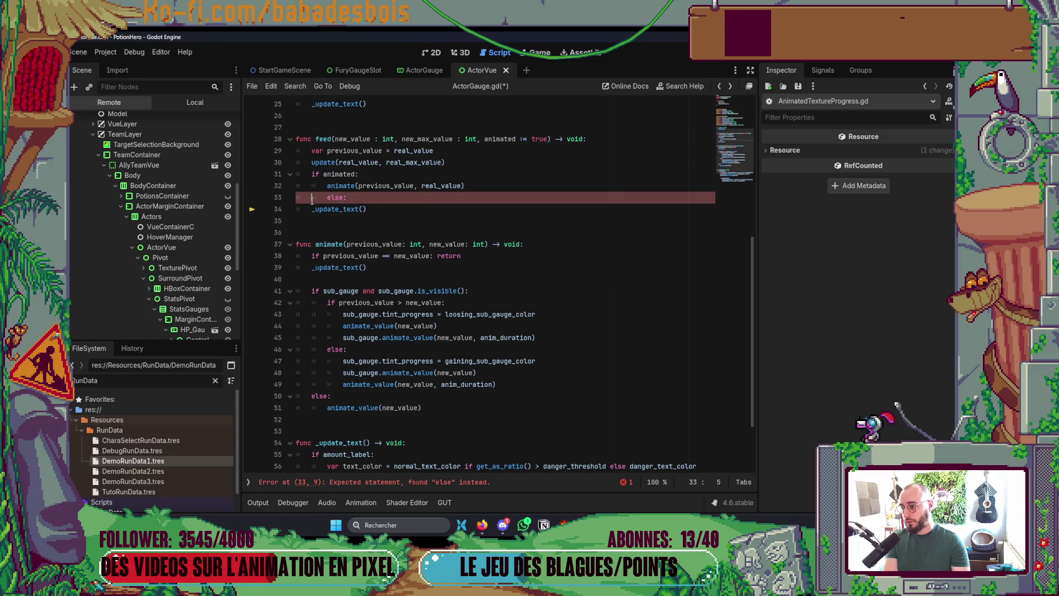
key(shift+Home)
key(shift+Home)
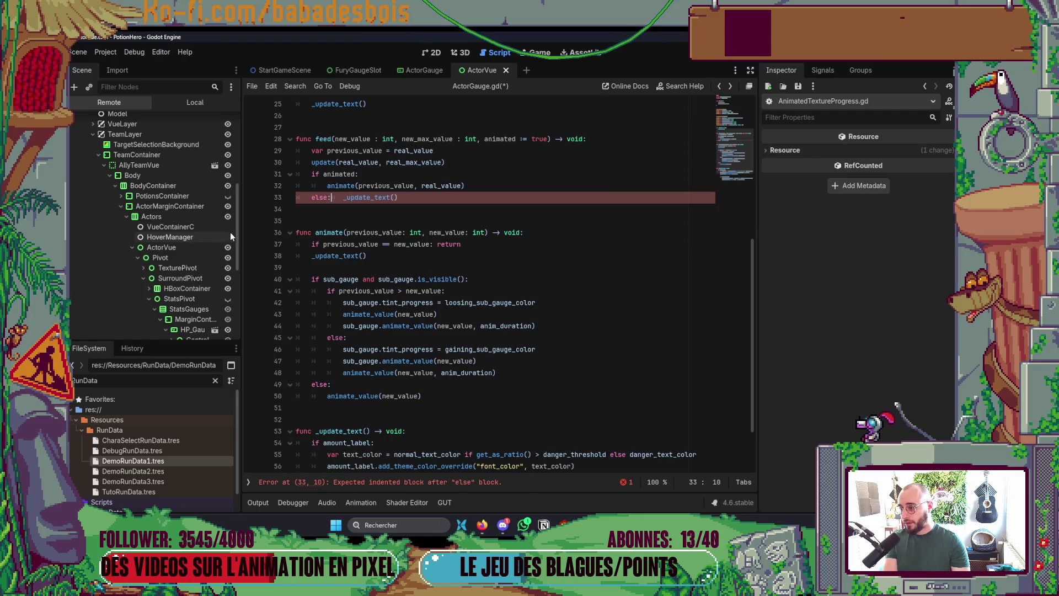
key(Down)
click(371, 197)
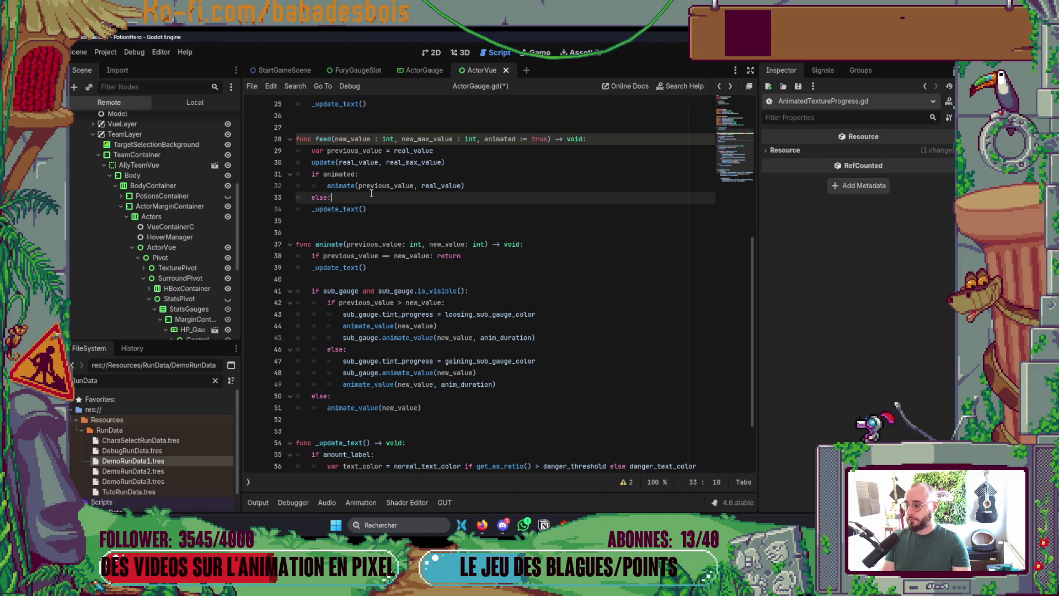
key(shift+Home)
key(shift+Home)
key(BackSpace)
key(BackSpace)
key(ctrl+shift+k)
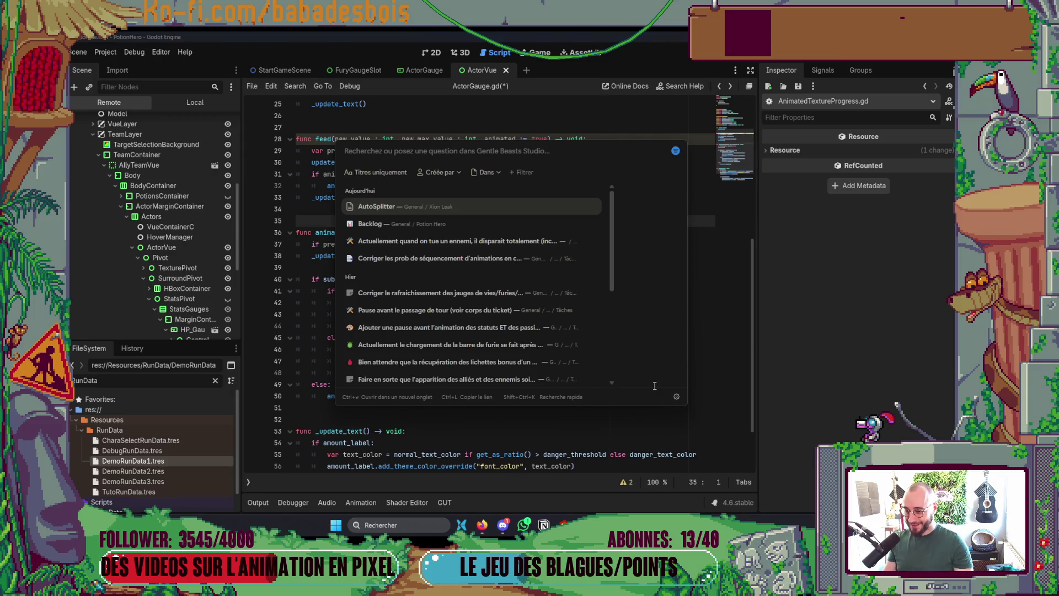
Step: Dismiss the search popup and add a blank line after the animate call
click(654, 443)
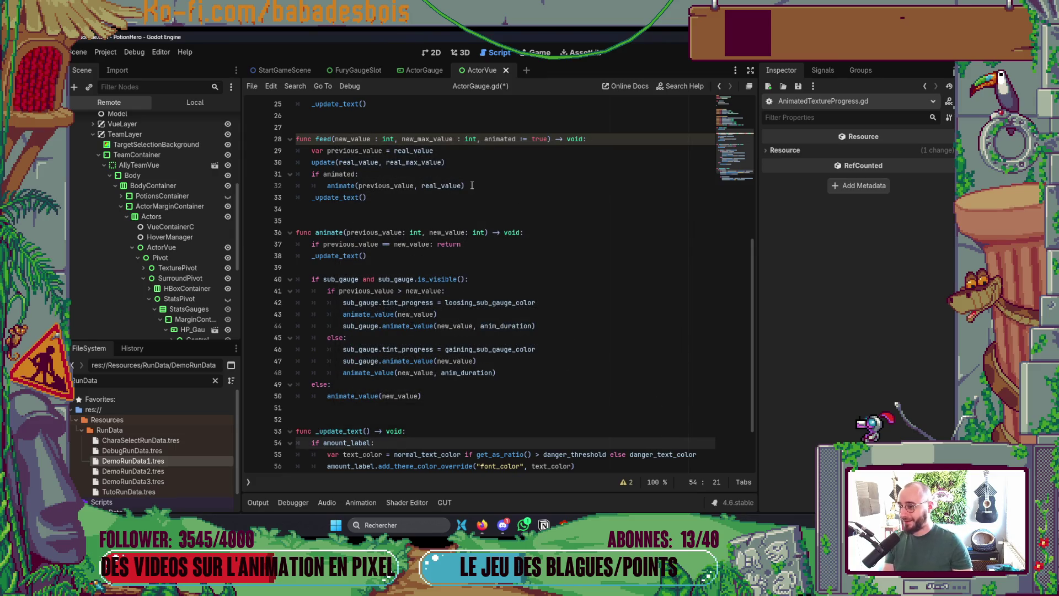
click(472, 185)
key(Return)
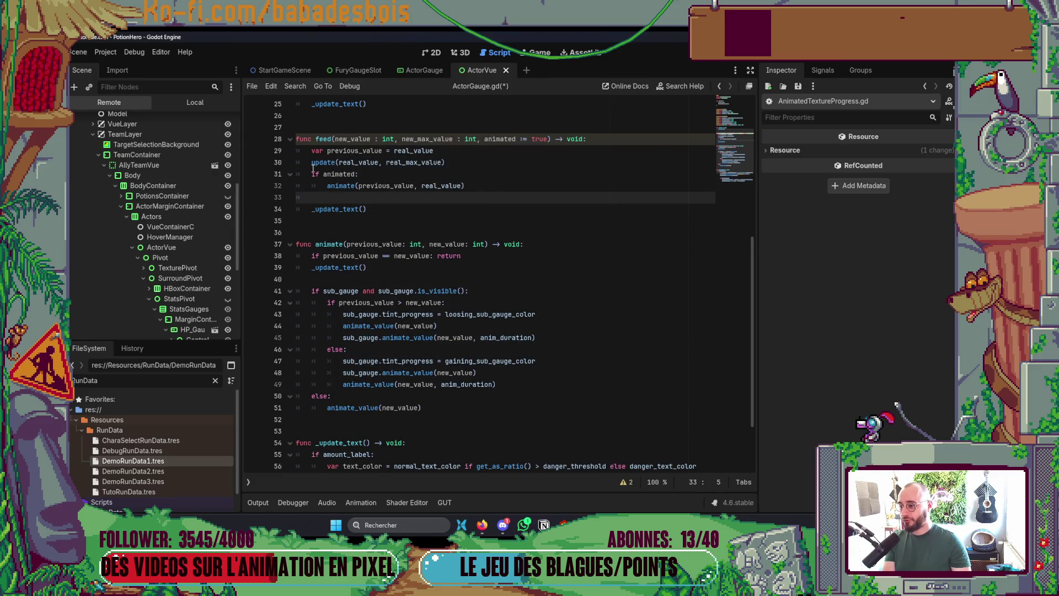
Step: Add a blank line above 'if animated:' and change update's arguments to new_value, new_max_value
click(312, 174)
key(Return)
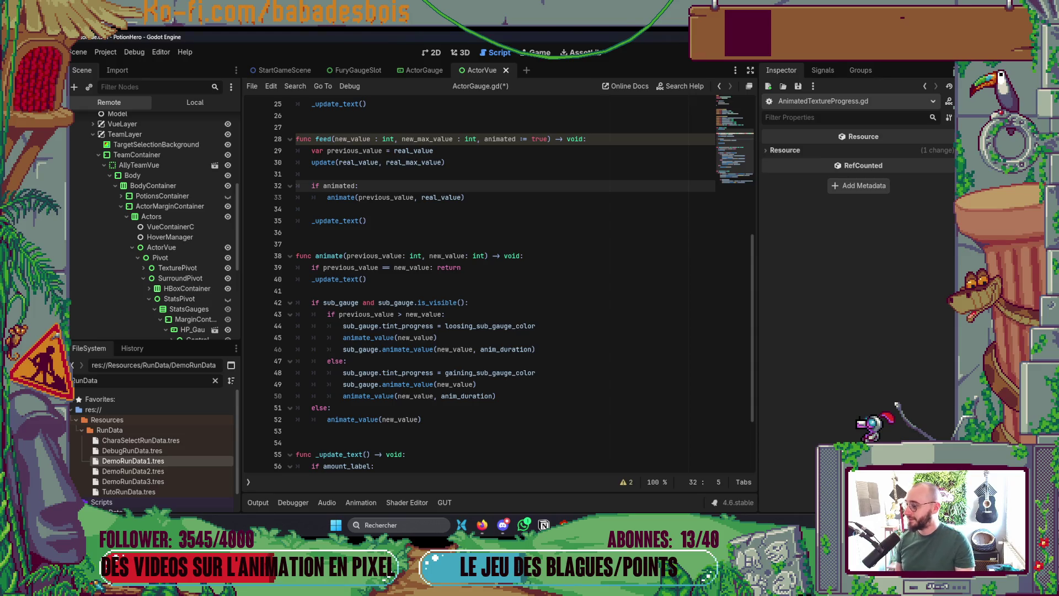
scroll(497, 343, up, 2)
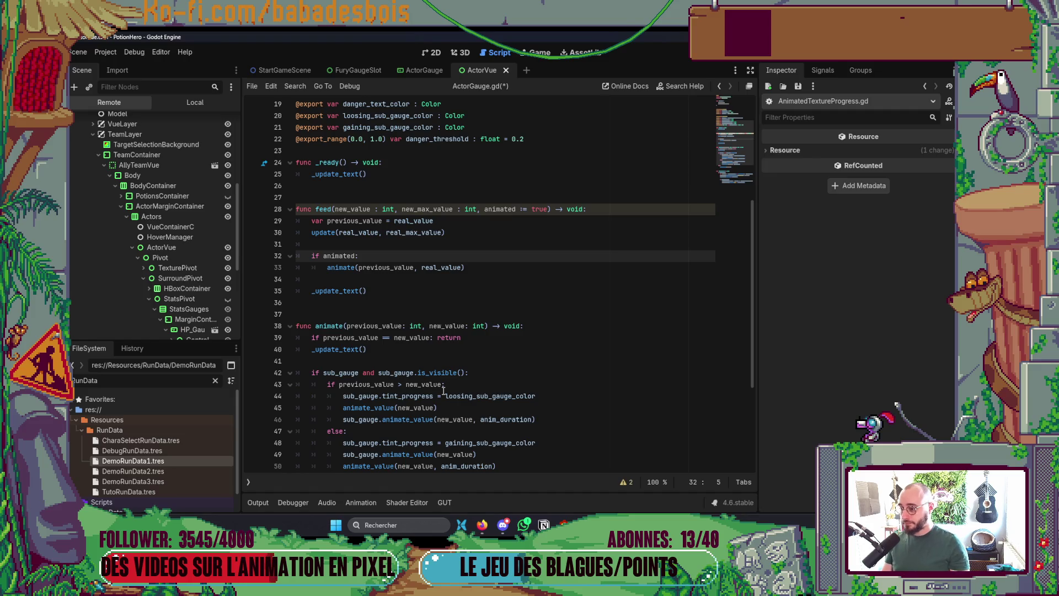
double_click(360, 233)
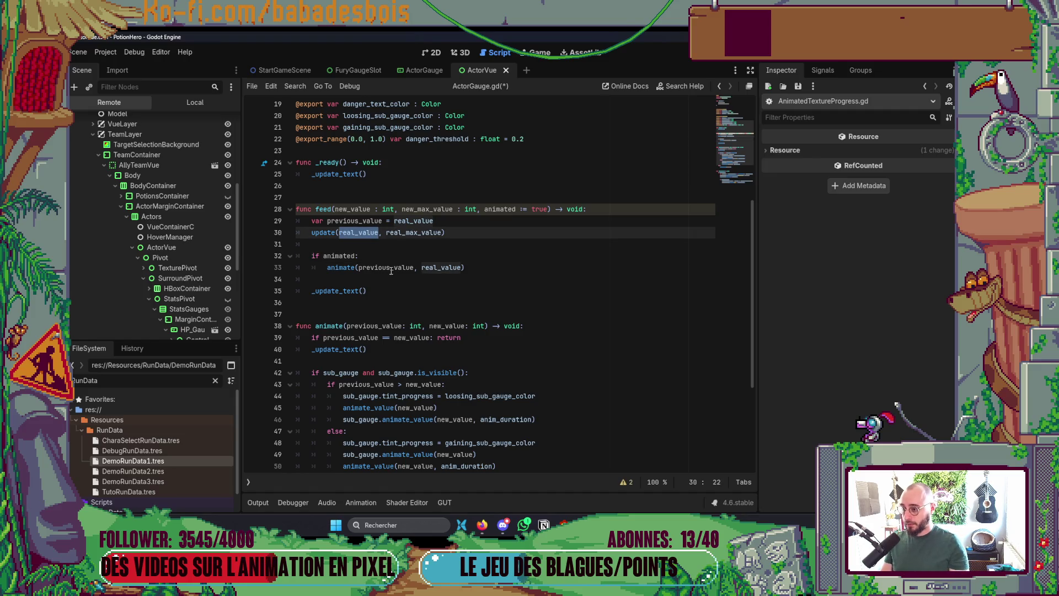
text(new)
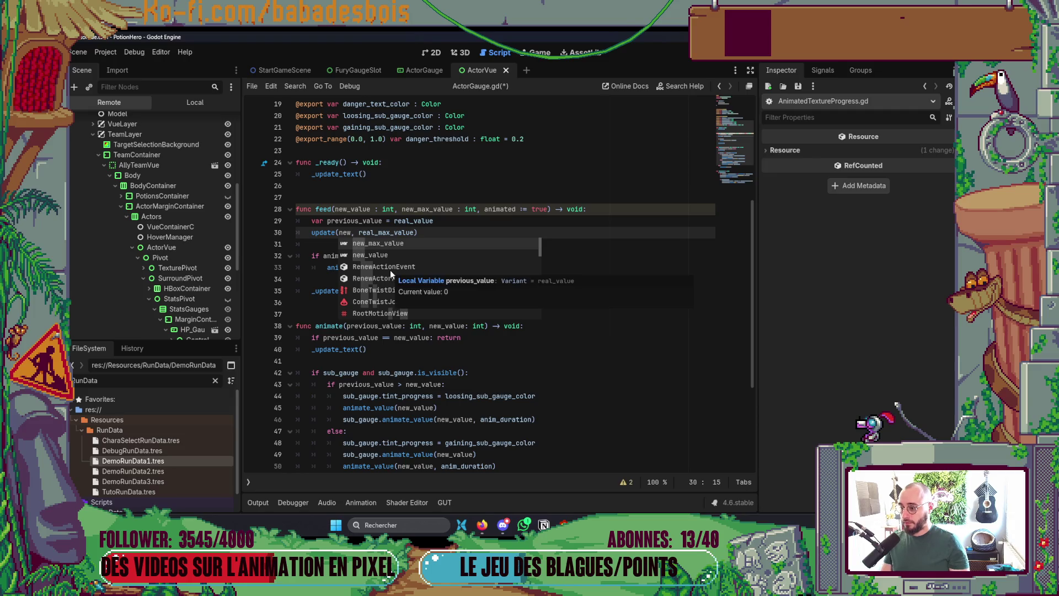
text(_v)
key(Return)
key(ctrl+Right)
key(ctrl+shift+Right)
text(ne)
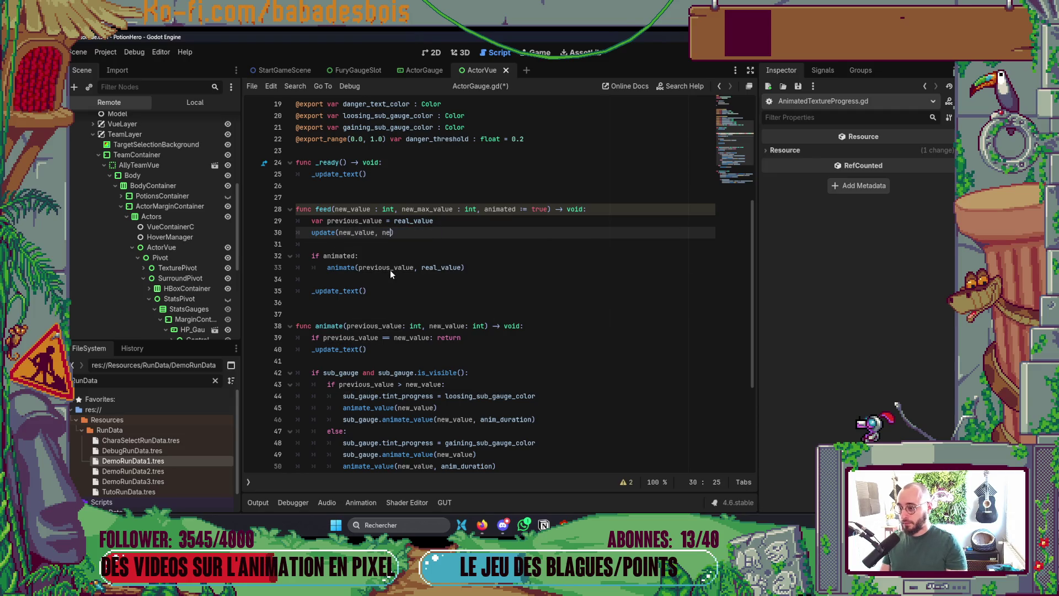
key(Return)
Step: Save ActorGauge.gd and launch the game
click(395, 287)
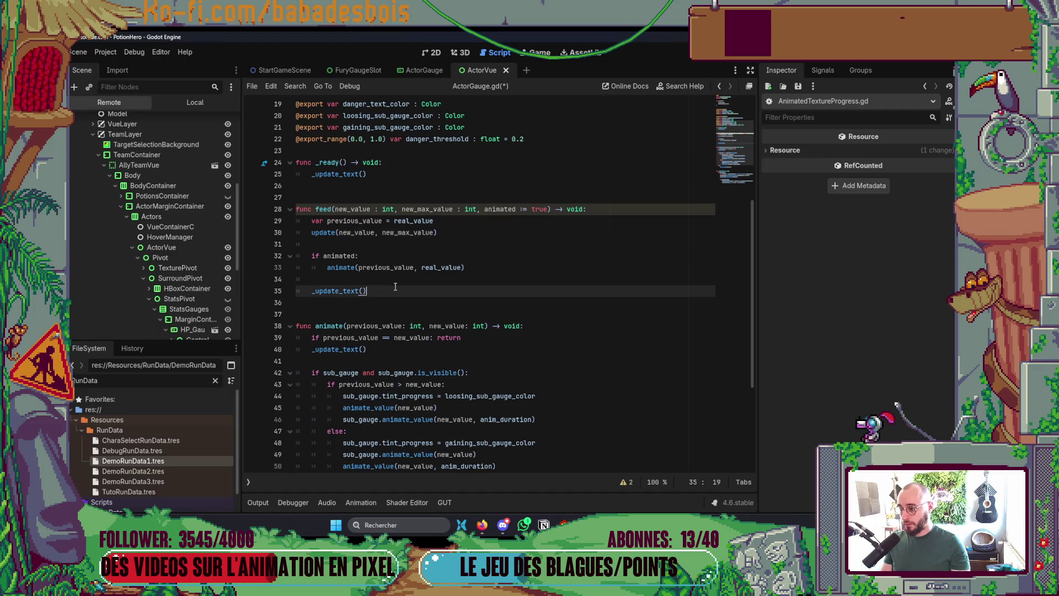
key(ctrl+s)
key(F5)
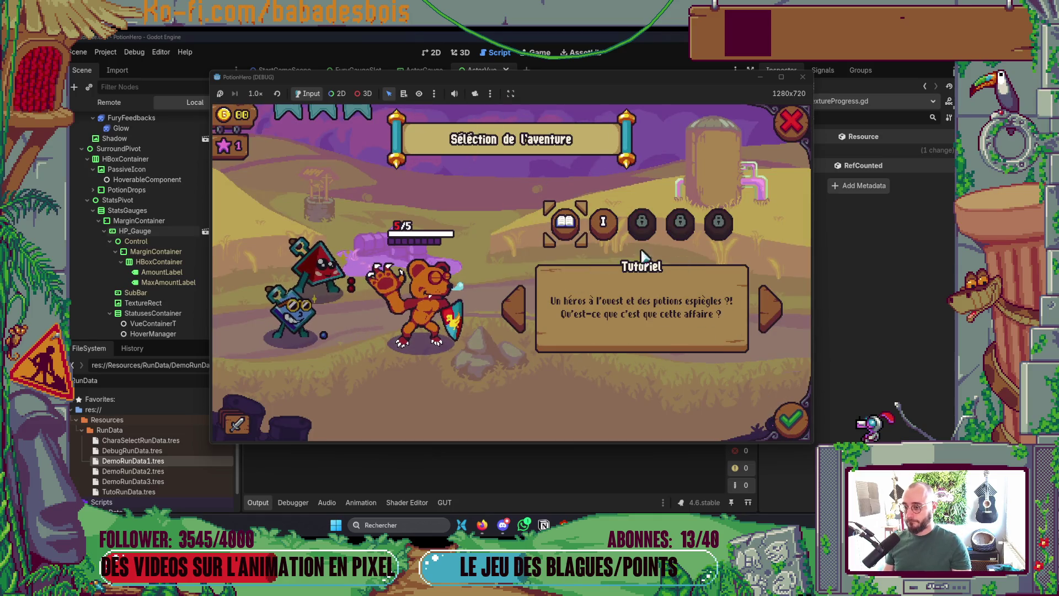
Step: Pick the Réveil de l'ours adventure, confirm its 12/12 HP gauge, and close the game window
click(603, 221)
key(alt+Tab)
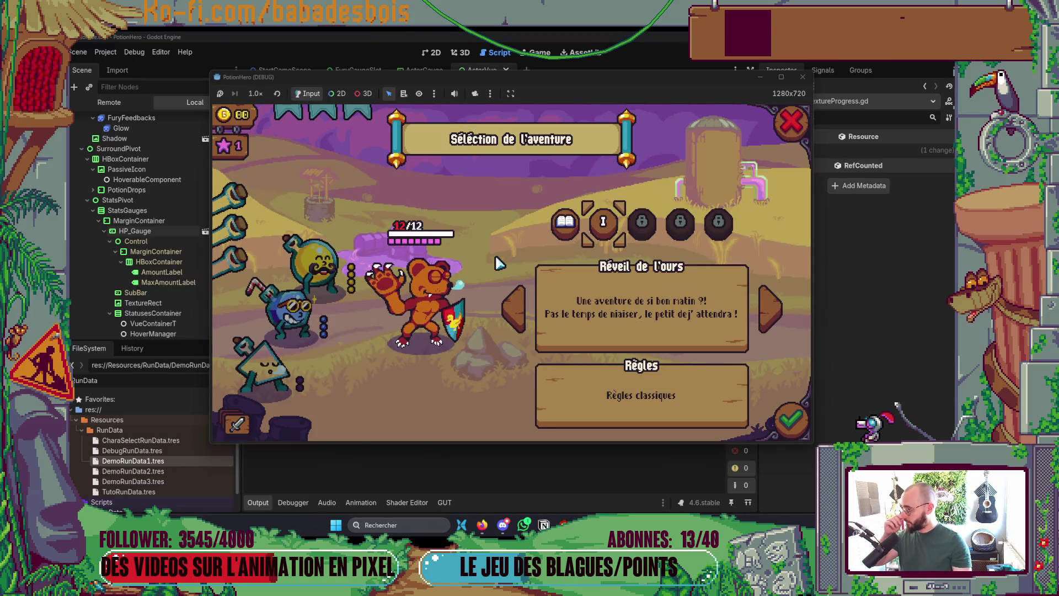
click(802, 79)
click(263, 504)
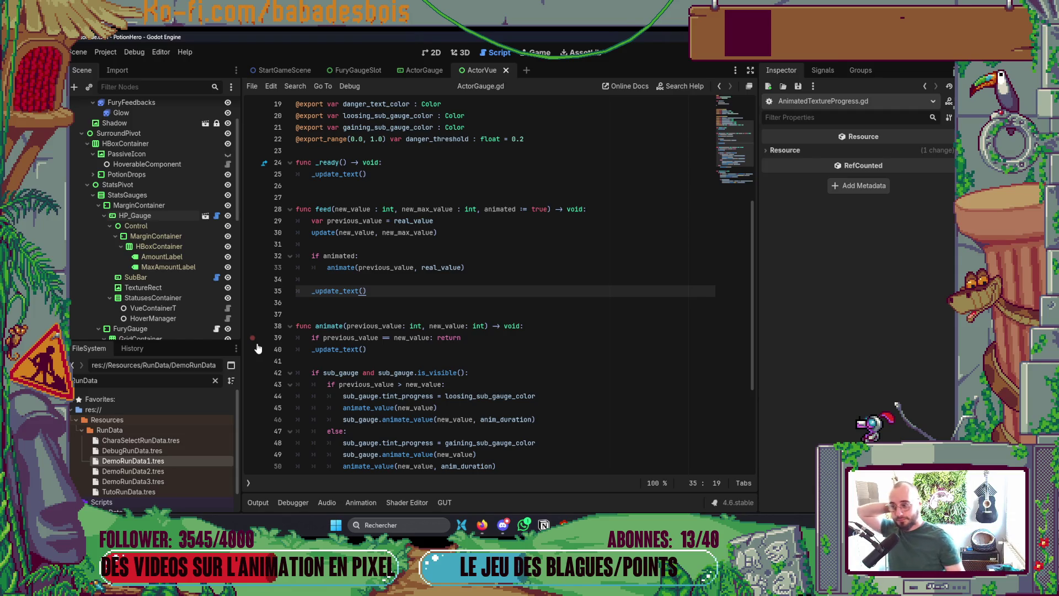
Step: Add a breakpoint on the update call at line 30 and relaunch the game in debug mode
scroll(518, 256, down, 4)
scroll(518, 256, up, 3)
scroll(517, 256, up, 1)
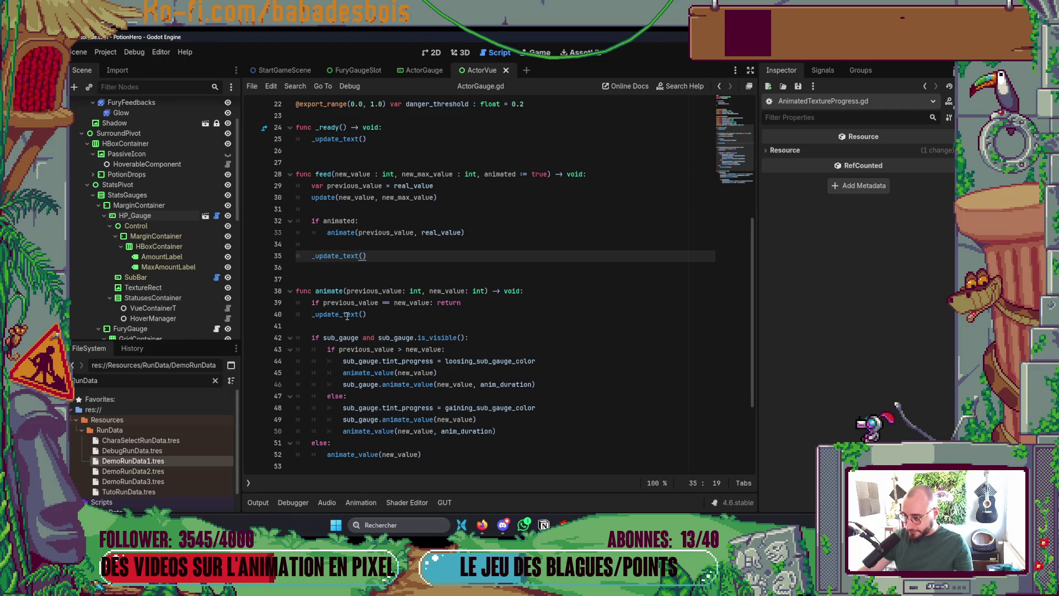
scroll(346, 301, down, 2)
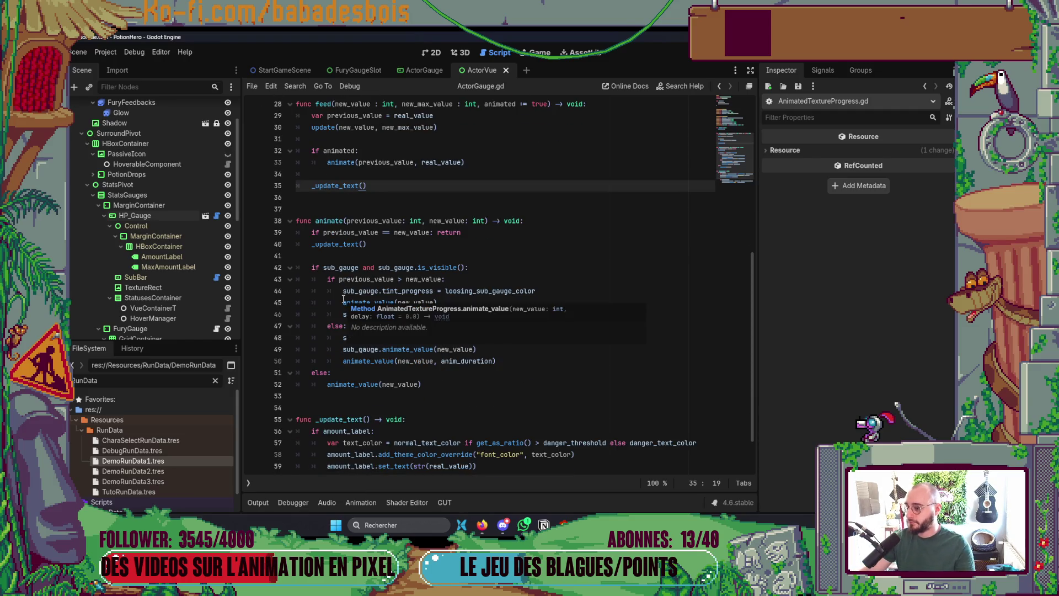
scroll(331, 314, down, 2)
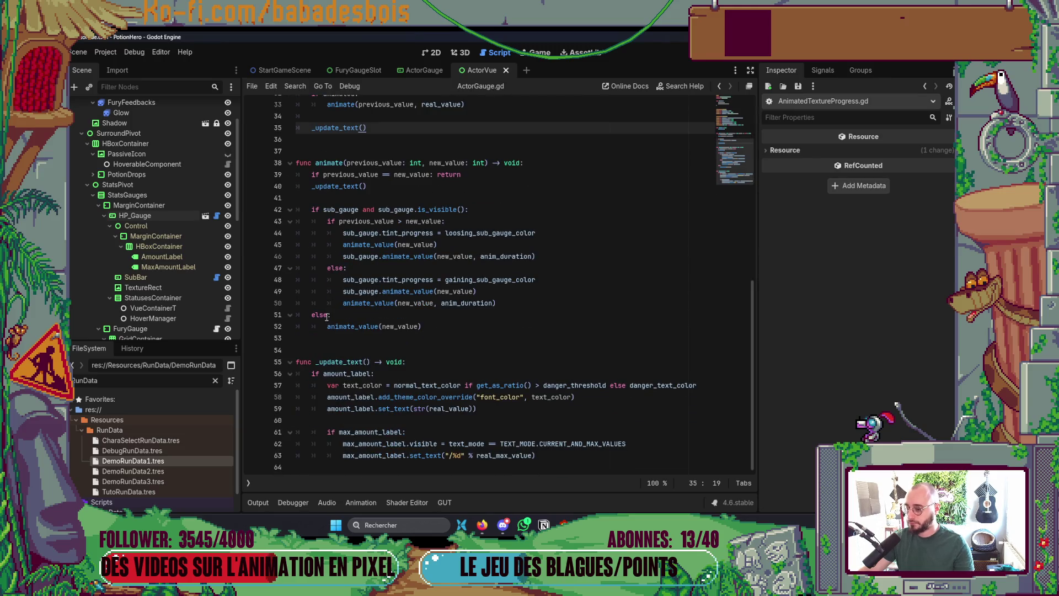
scroll(327, 317, up, 3)
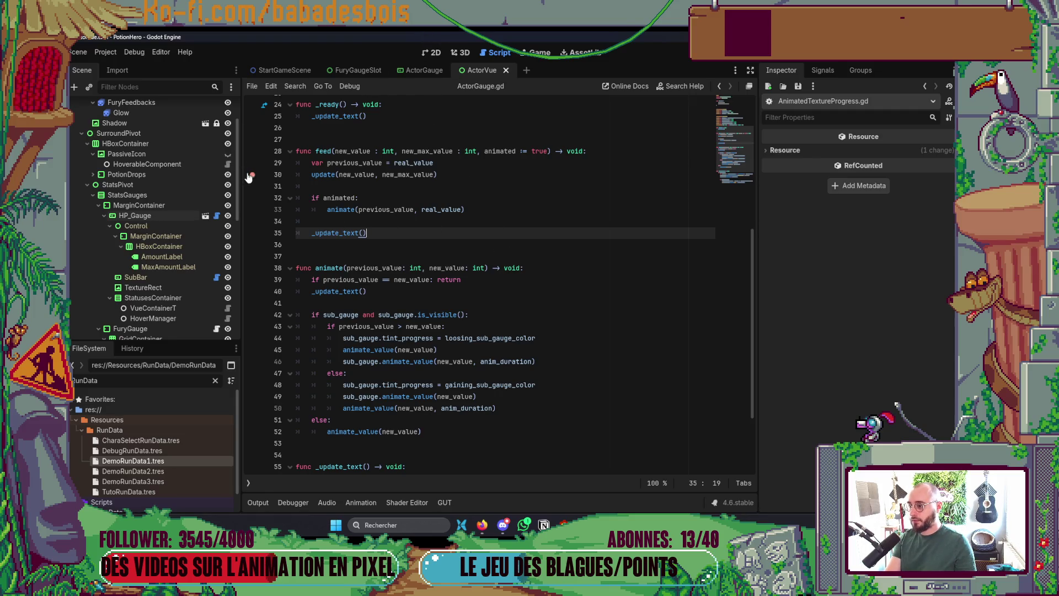
click(434, 52)
key(F5)
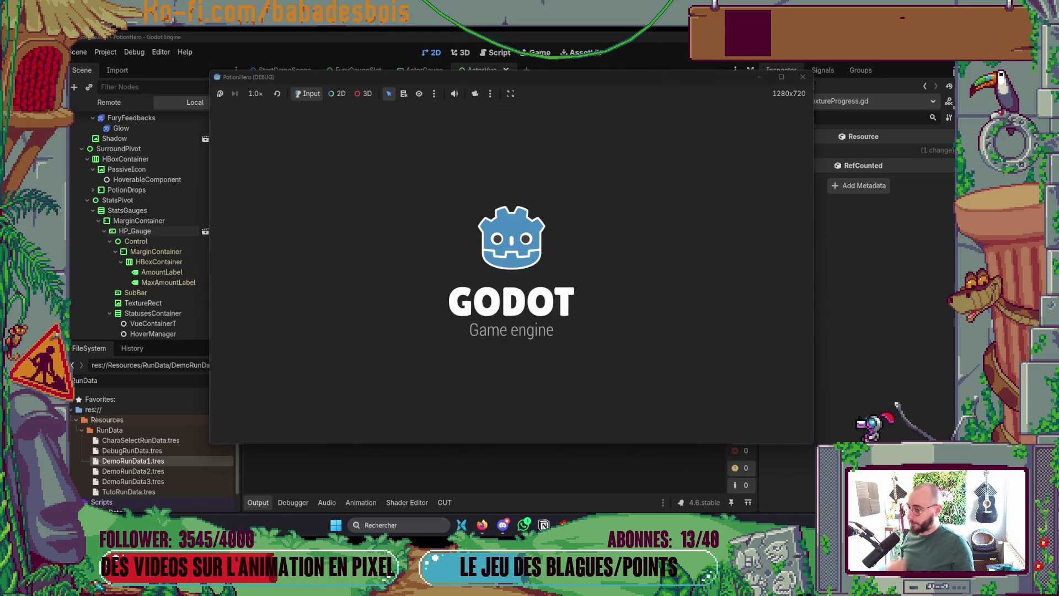
Step: Bring the Godot editor back to the front, showing the ActorVue scene
key(alt+Tab)
key(alt+Tab)
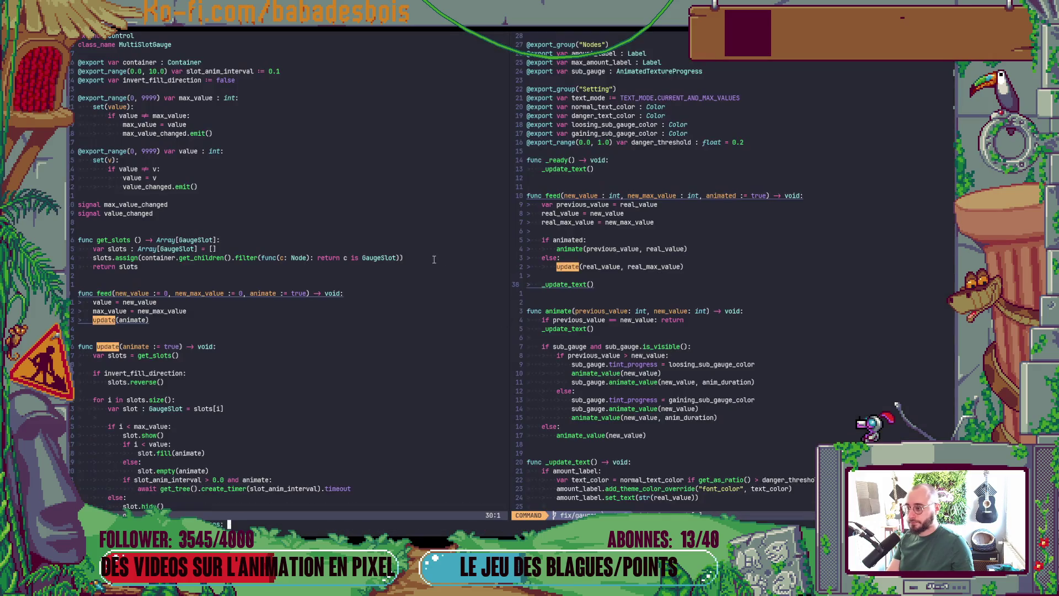
key(alt+Tab)
click(443, 240)
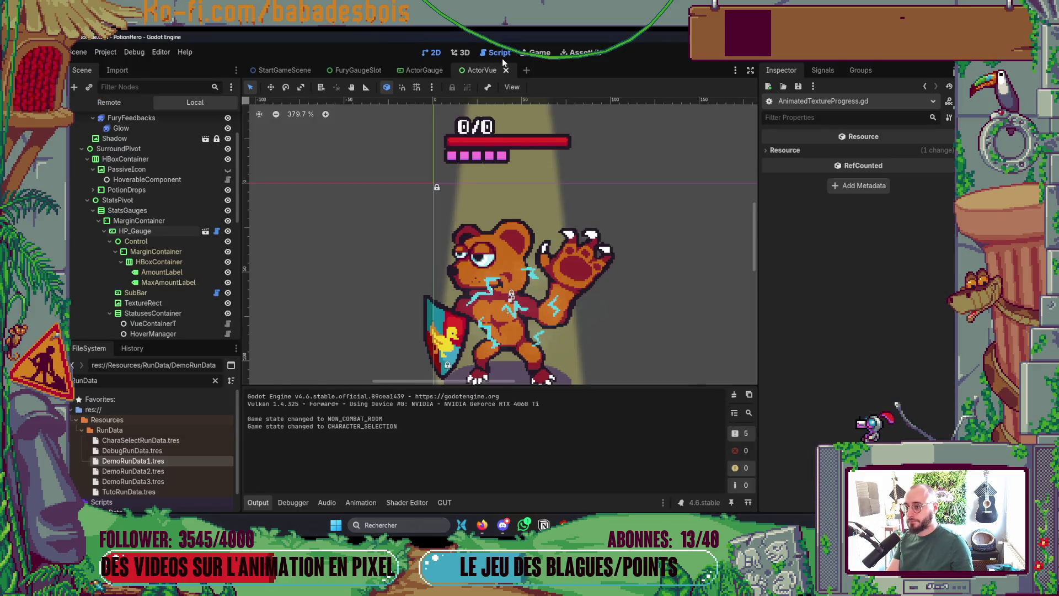
Step: Start the adventure in the running game to hit the feed() breakpoint, then enlarge the code view
click(496, 52)
key(alt+Tab)
key(alt+Tab)
key(alt+Tab)
click(786, 415)
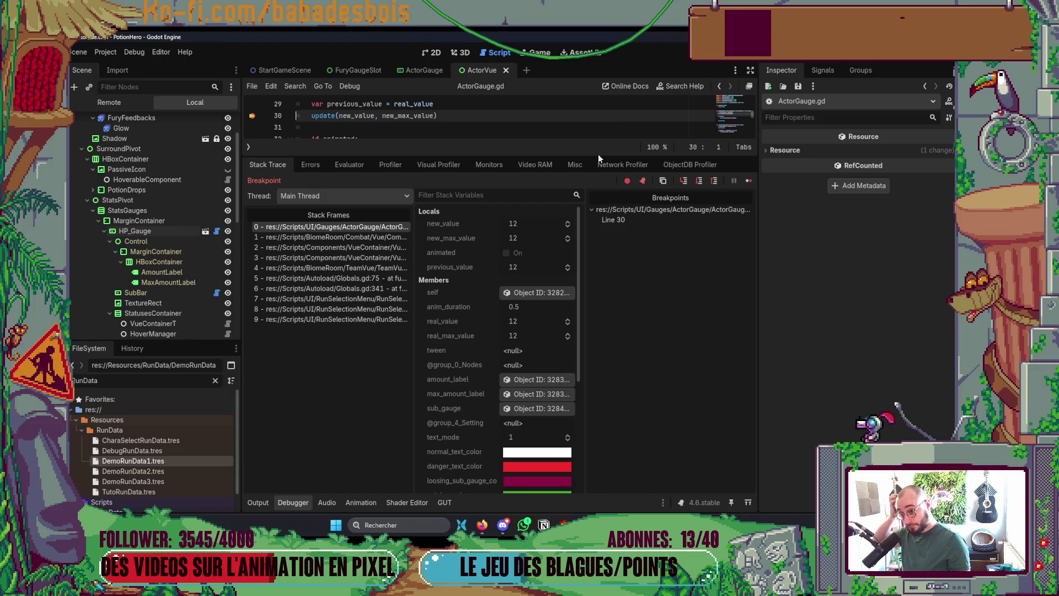
mouse_move(598, 155)
mouse_down()
mouse_move(609, 375)
mouse_move(595, 344)
mouse_up()
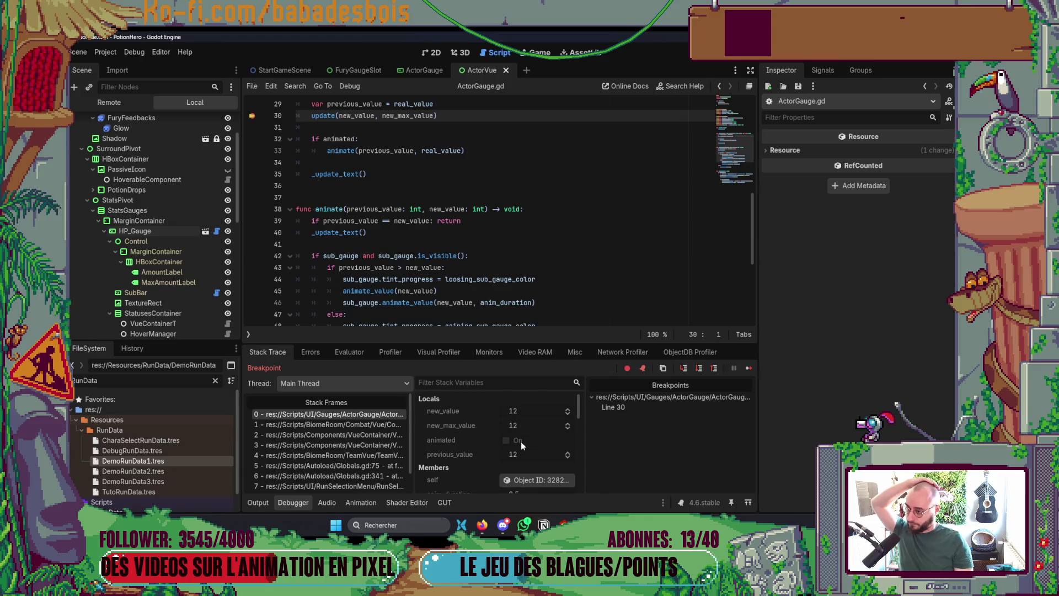
Step: Step into the update() call and advance line by line through it
click(683, 369)
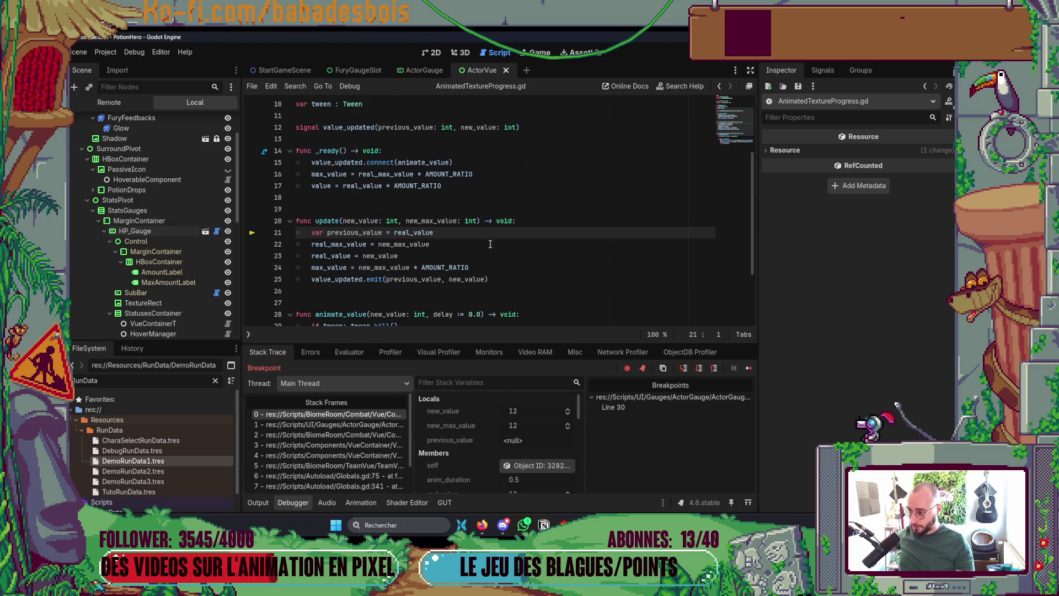
click(696, 369)
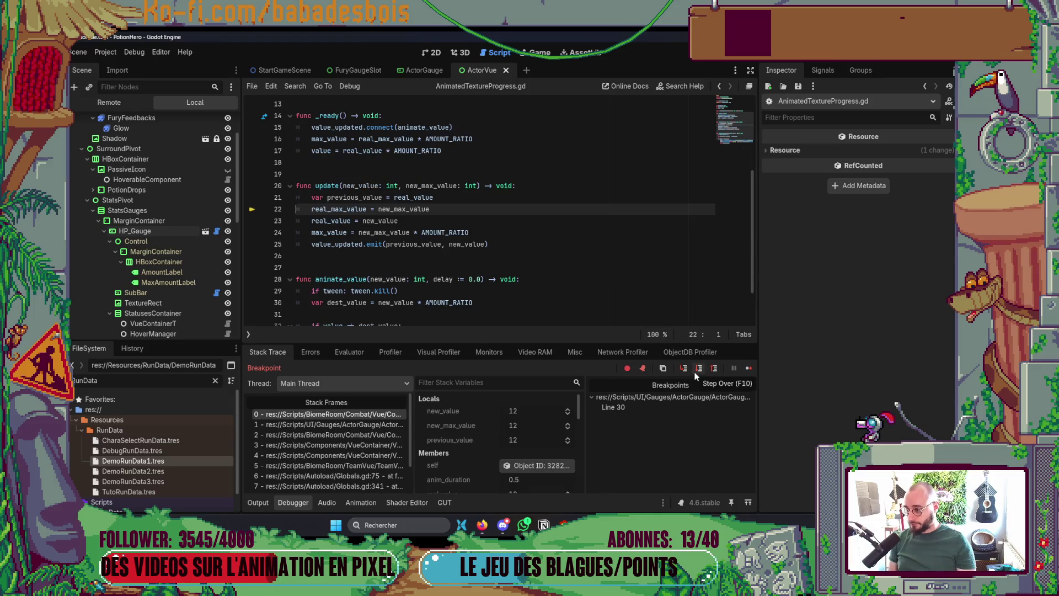
click(699, 368)
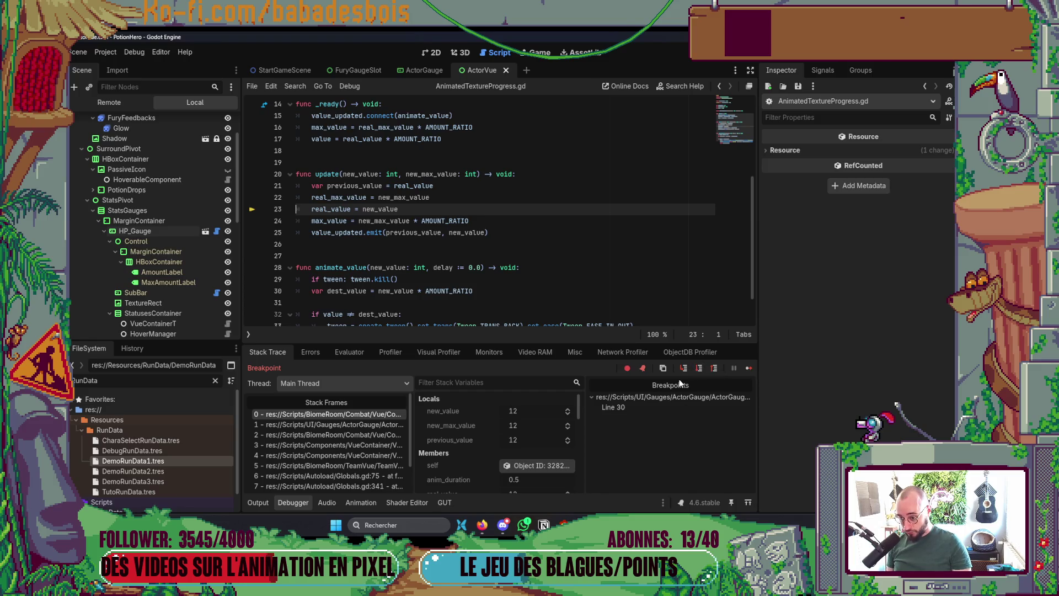
click(699, 368)
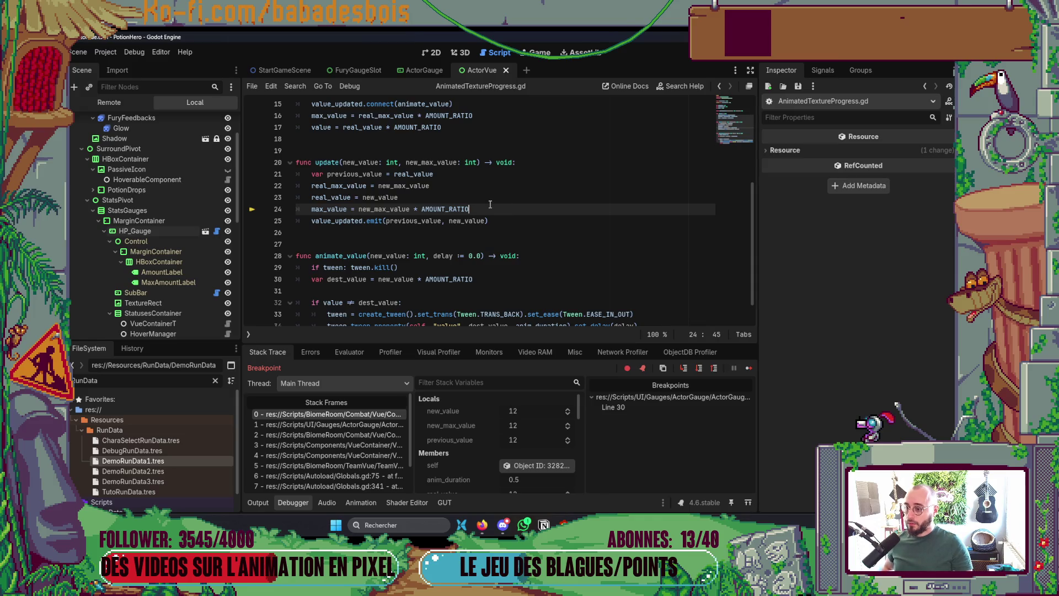
Step: Add a value = new_value * AMOUNT_RATIO line above max_value in update()
key(End)
key(Return)
text(b)
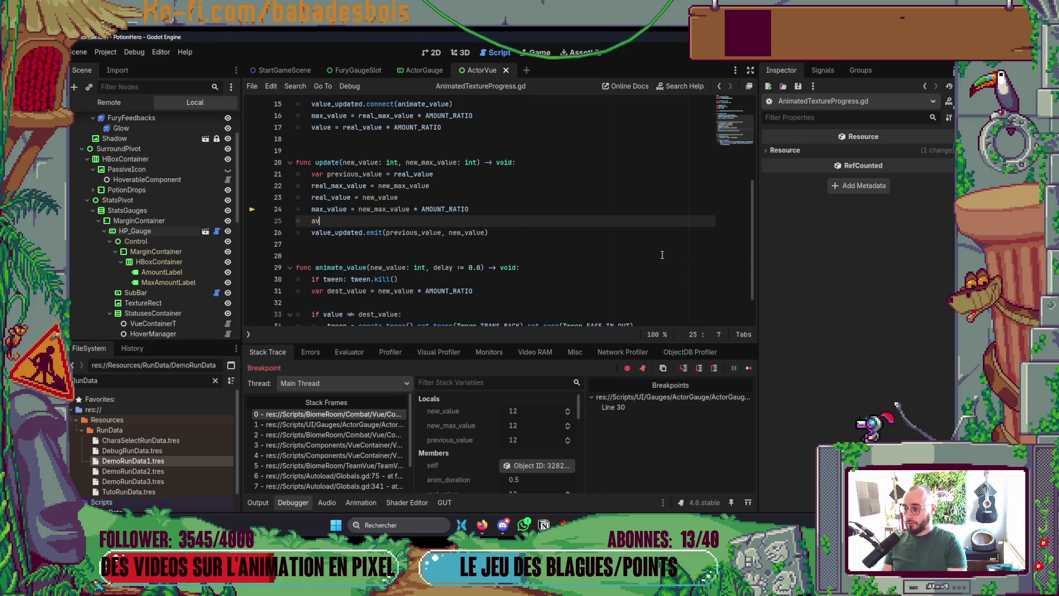
key(BackSpace)
text(value )
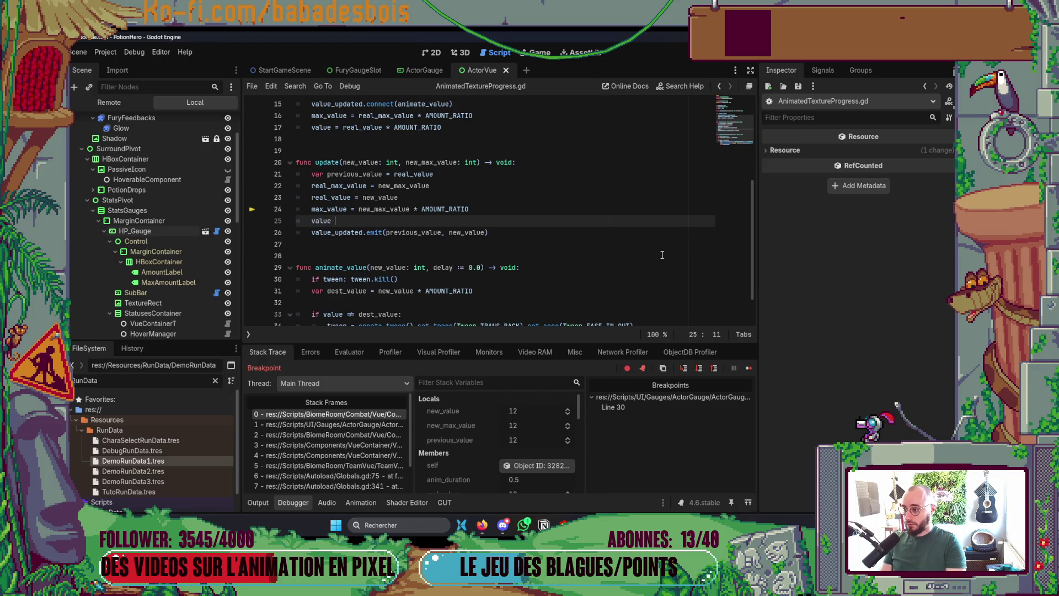
text(= n)
key(Return)
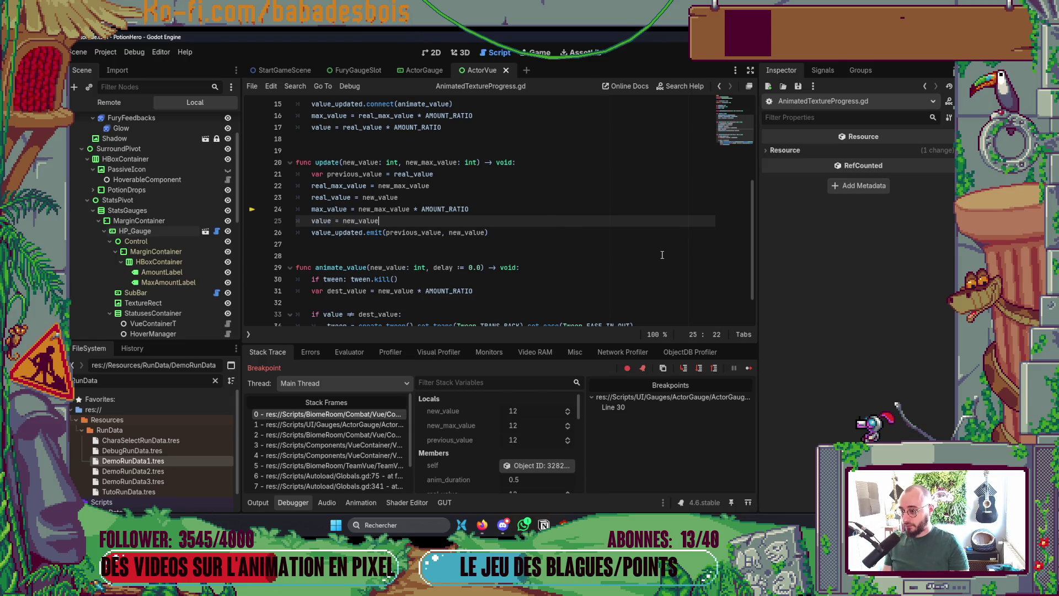
key(alt+Up)
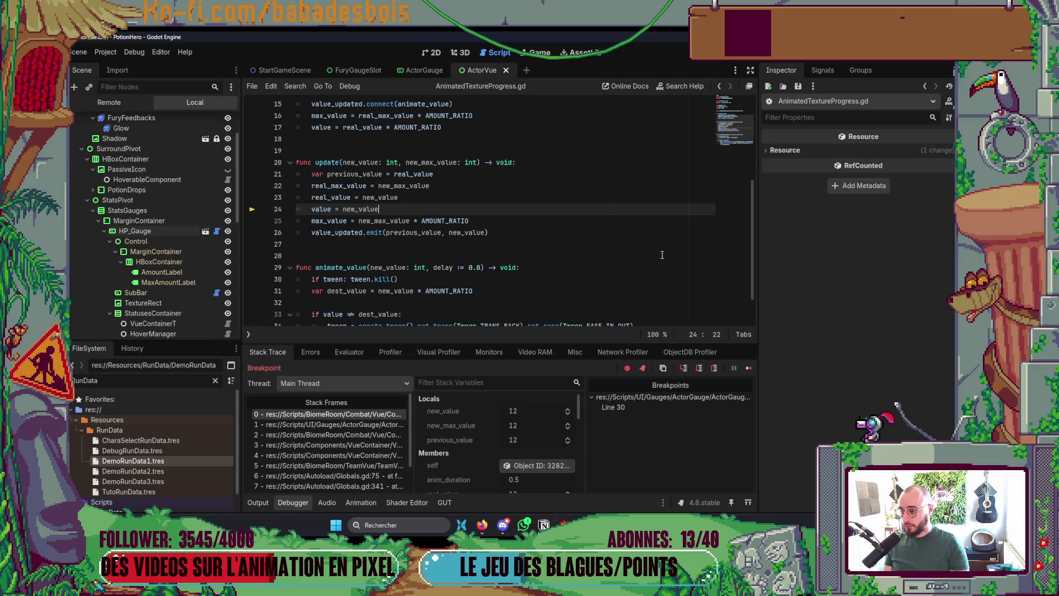
text( * AM)
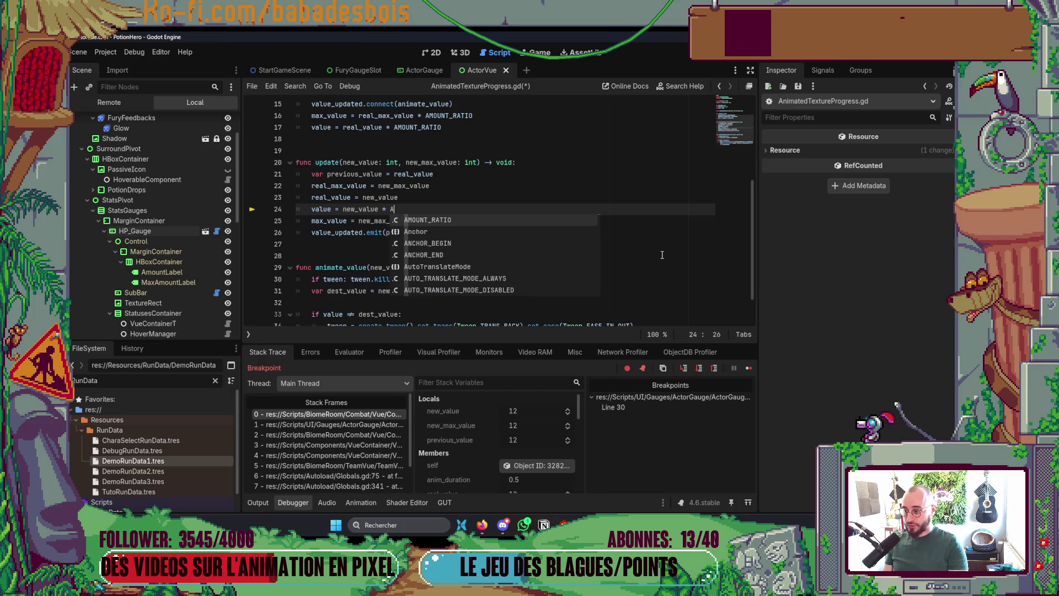
key(Return)
key(Down)
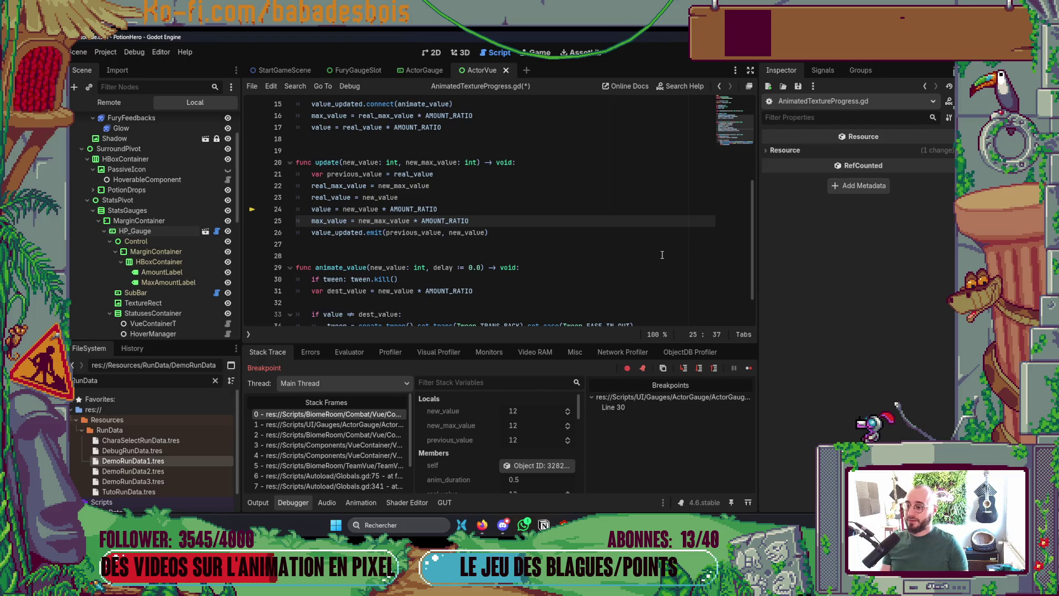
Step: Remove the value = new_value * AMOUNT_RATIO line, save AnimatedTextureProgress.gd, and return to Neovim
key(Up)
key(ctrl+shift+Left)
key(ctrl+shift+Left)
key(ctrl+shift+Left)
key(ctrl+shift+k)
key(ctrl+s)
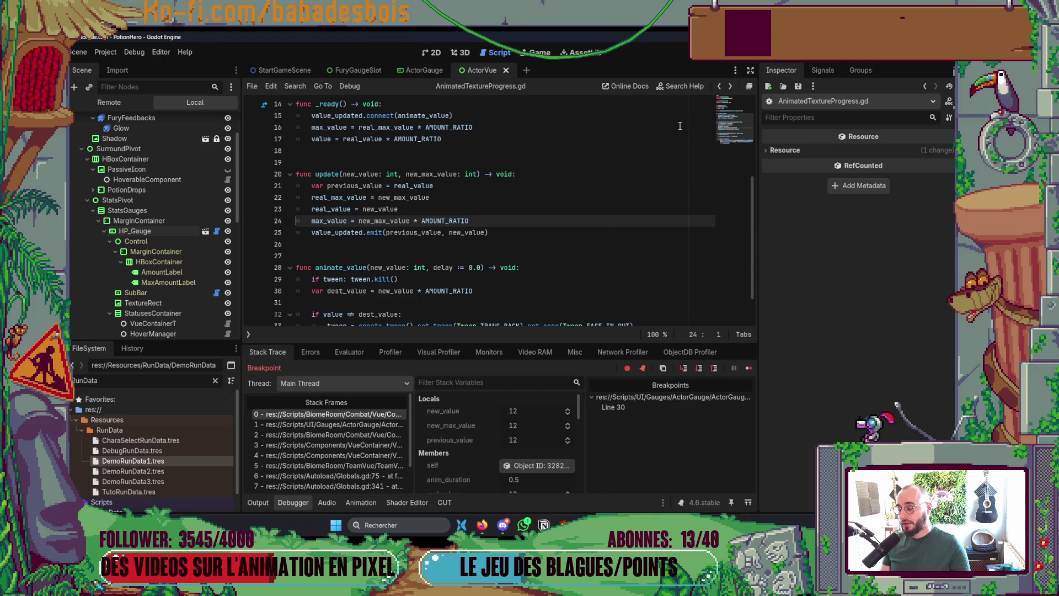
key(alt+Tab)
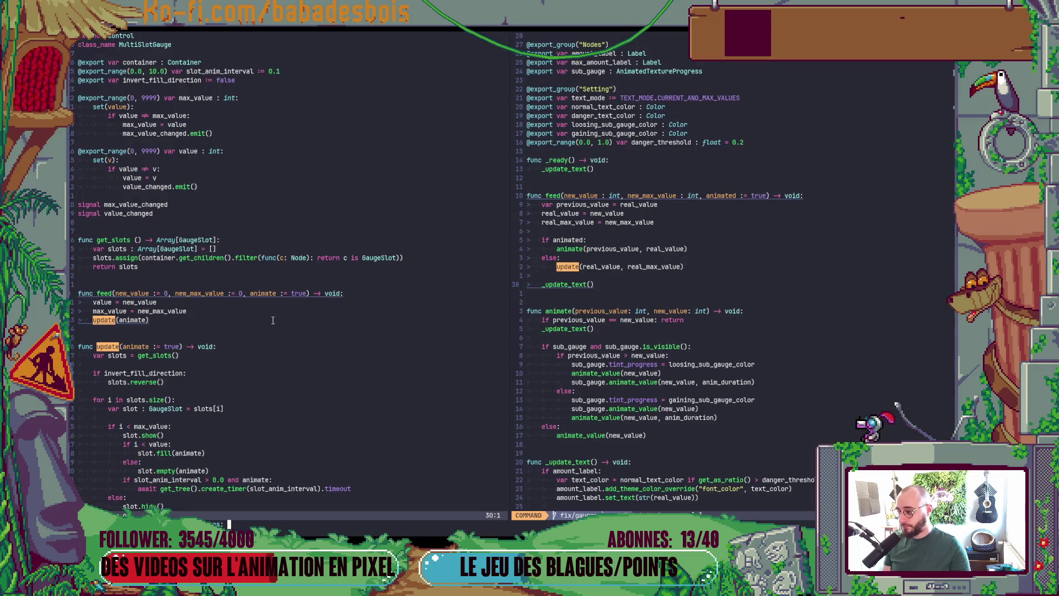
Step: Paste value = new_value * AMOUNT_RATIO above the update call, indented under else
key(Escape)
click(603, 267)
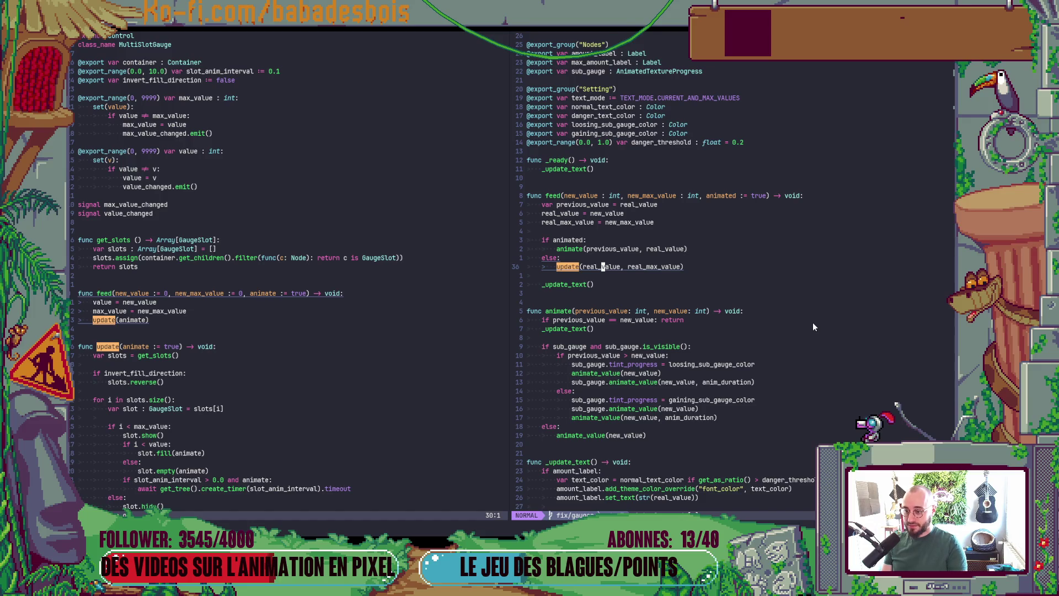
key(K)
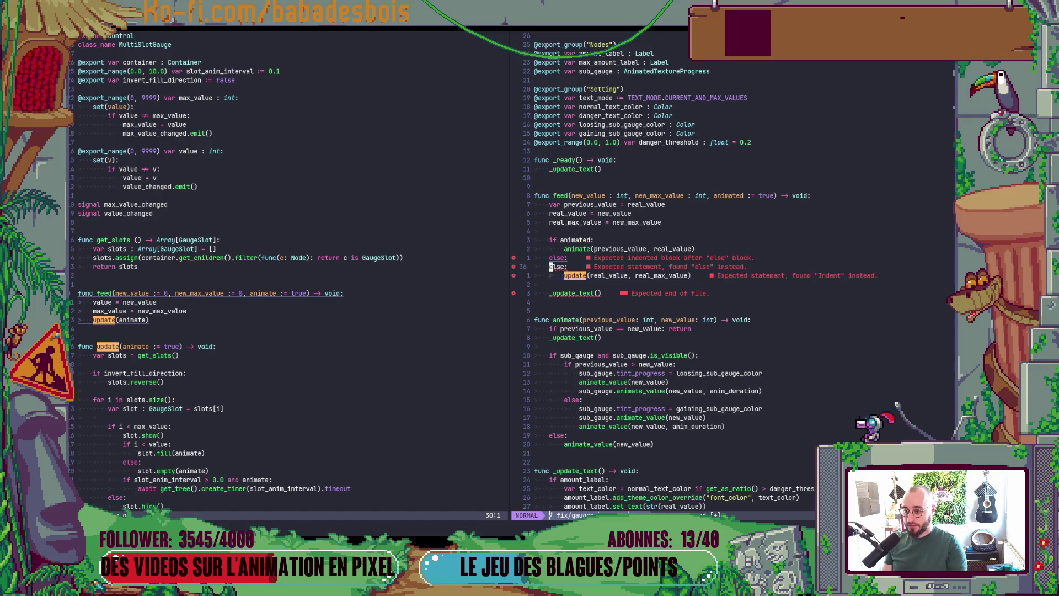
key(Escape)
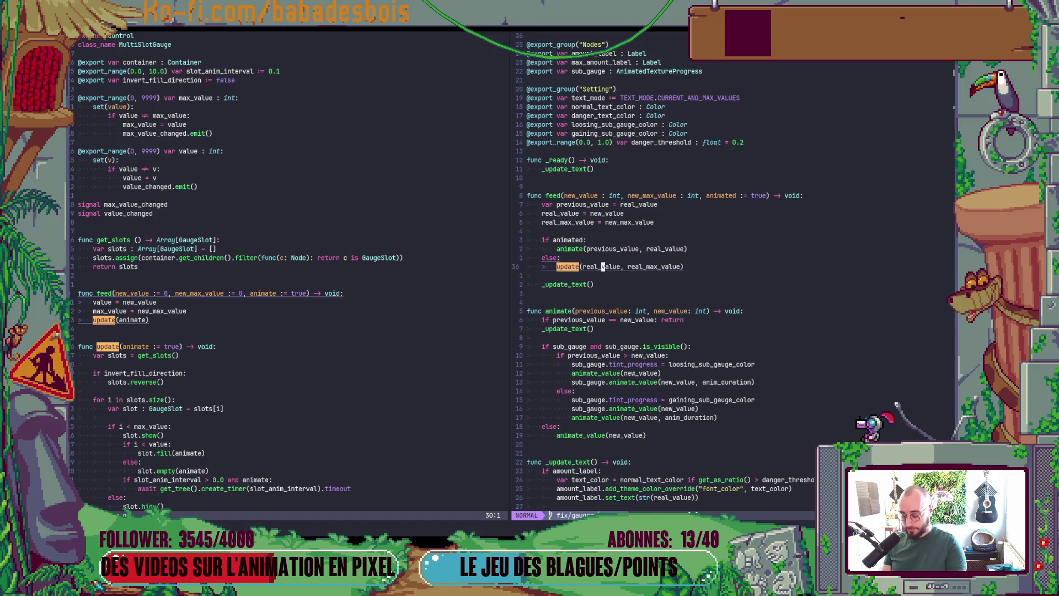
key(O)
key(Escape)
key(p)
key(shift+v)
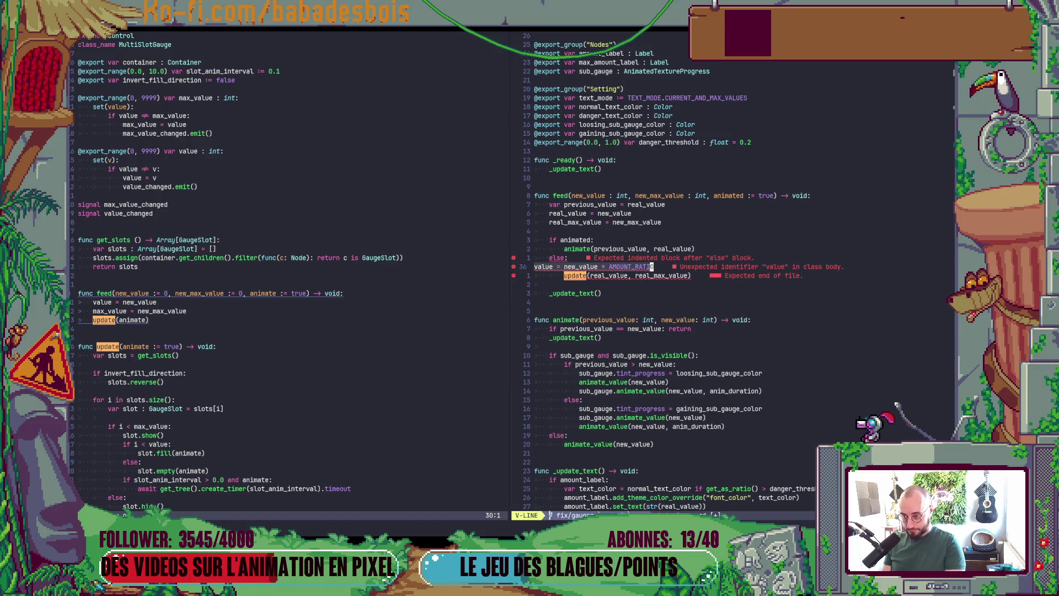
key(greater)
Step: Delete the real_value and real_max_value assignments from feed()
key(k)
key(k)
key(k)
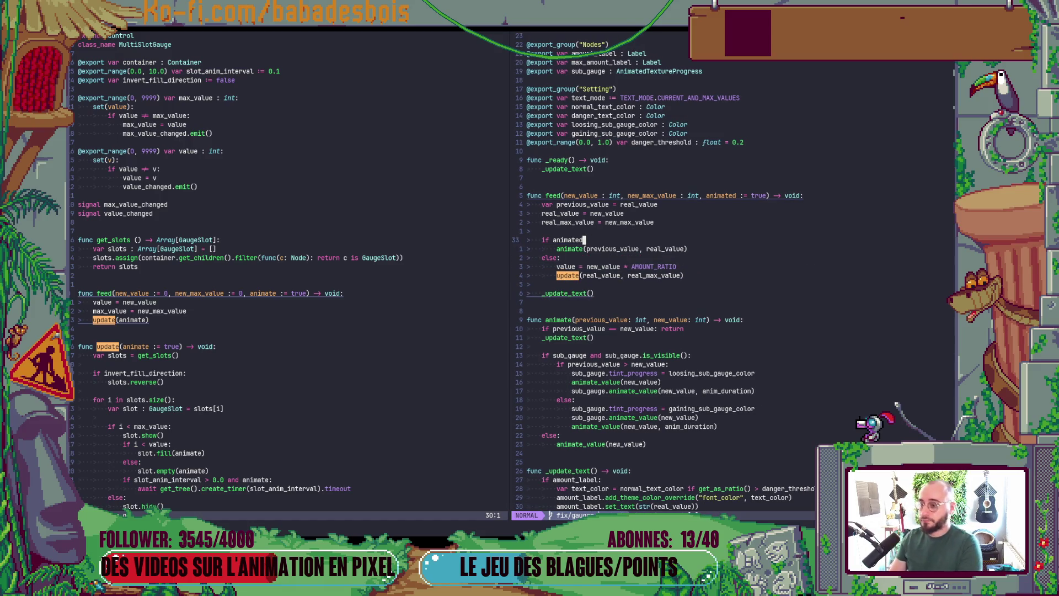
key(j)
key(j)
key(k)
key(k)
key(k)
key(shift+v)
key(j)
key(d)
key(j)
key(j)
key(j)
Step: Move the update call up to just below previous_value
key(d)
key(d)
key(k)
key(k)
key(k)
key(p)
key(less)
key(less)
key(shift+v)
Step: Change the update call's arguments to update(new_value, new_max_value)
key(Escape)
key(w)
key($)
key(b)
key(b)
key(b)
key(a)
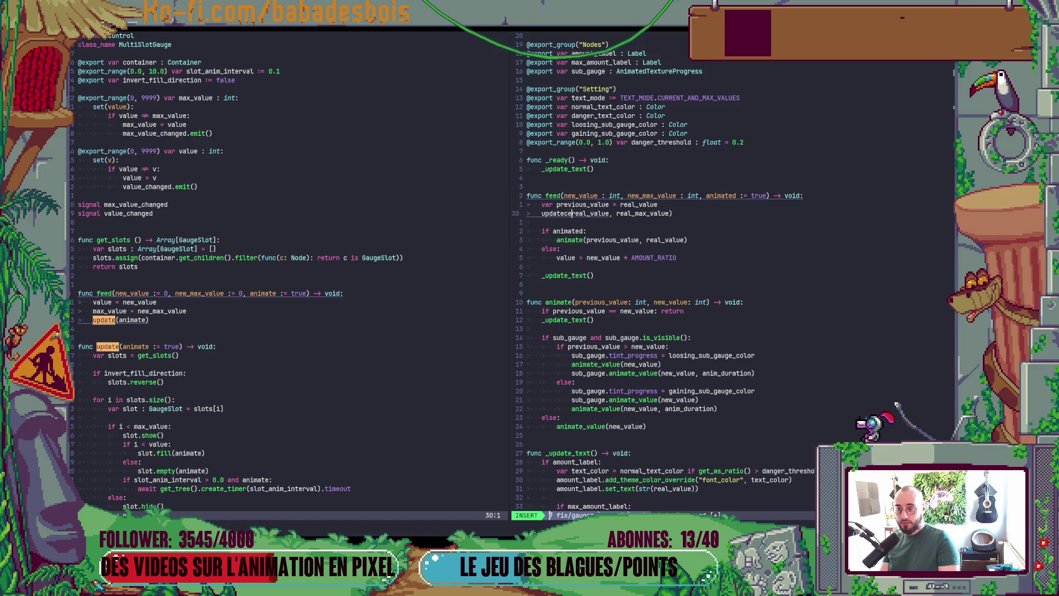
key(BackSpace)
key(Escape)
text(lcw(ne)
text(w)
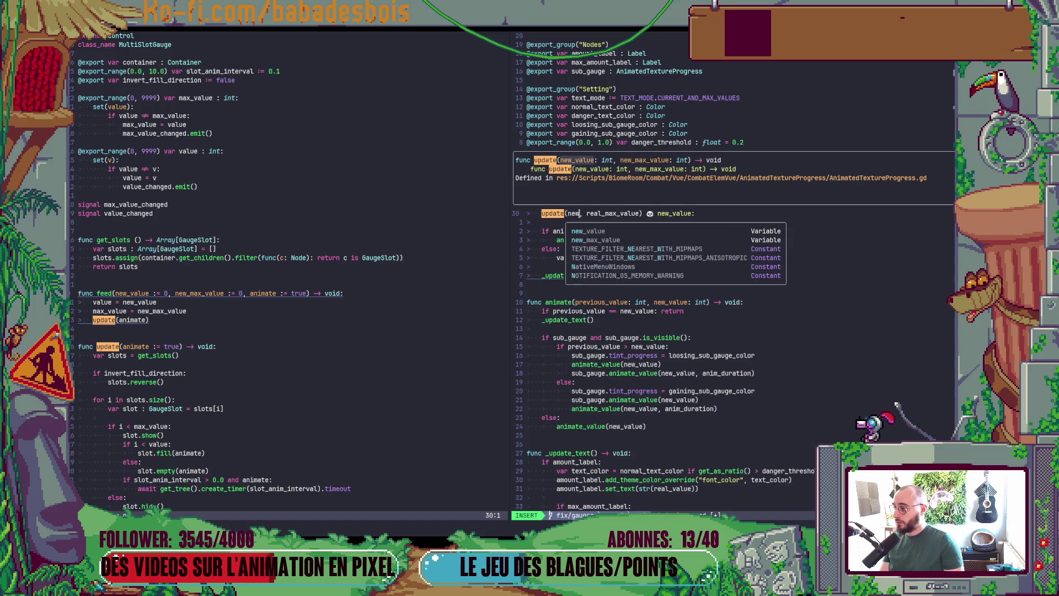
key(Return)
text(, )
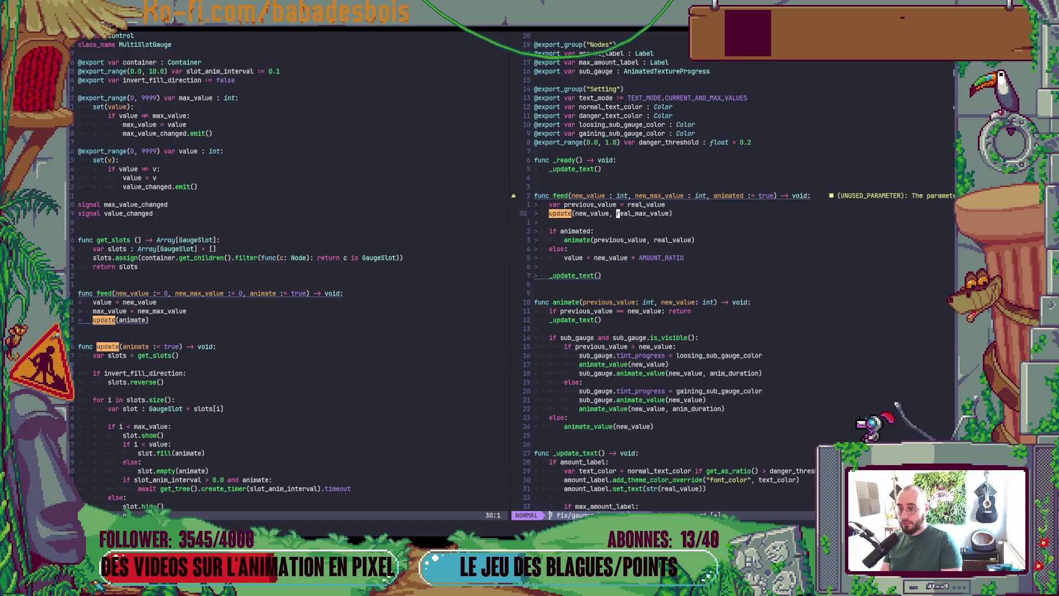
text(n)
key(Return)
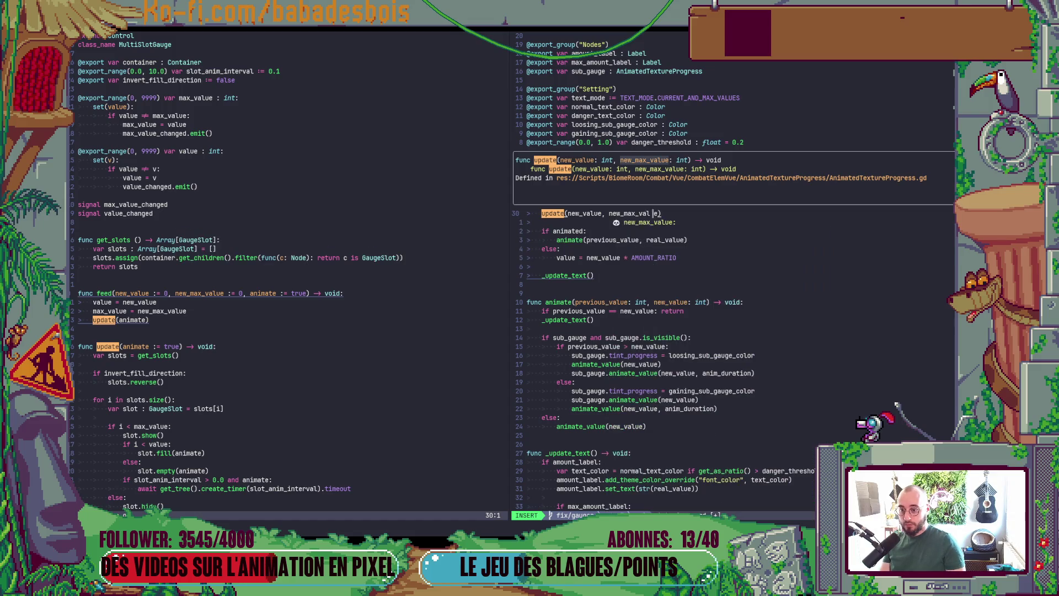
key(Escape)
key(j)
key(j)
key(j)
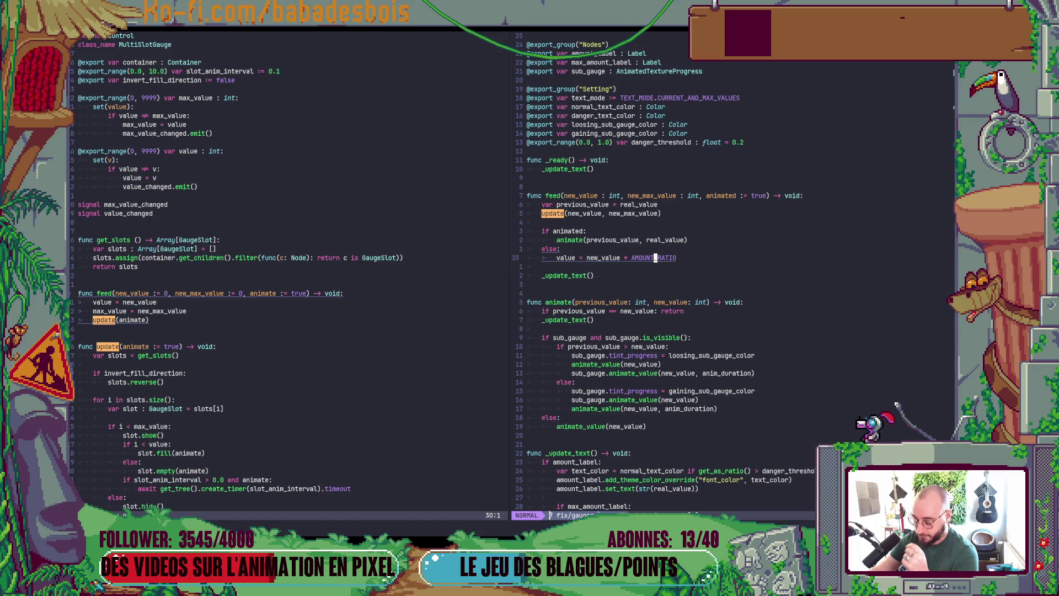
Step: Save ActorGauge.gd with :w and go back to Godot
key(colon)
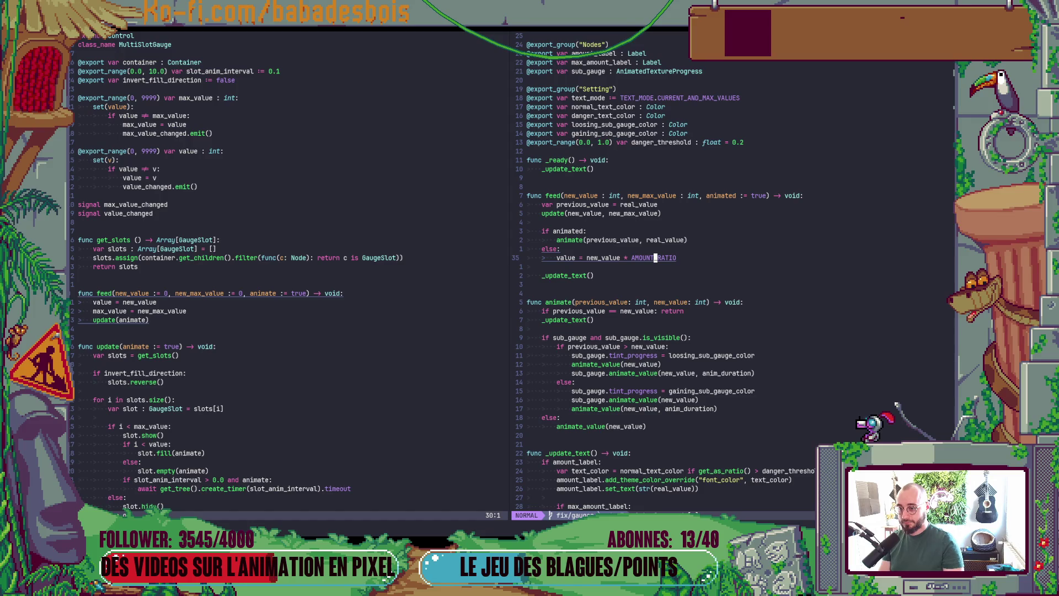
key(alt+Tab)
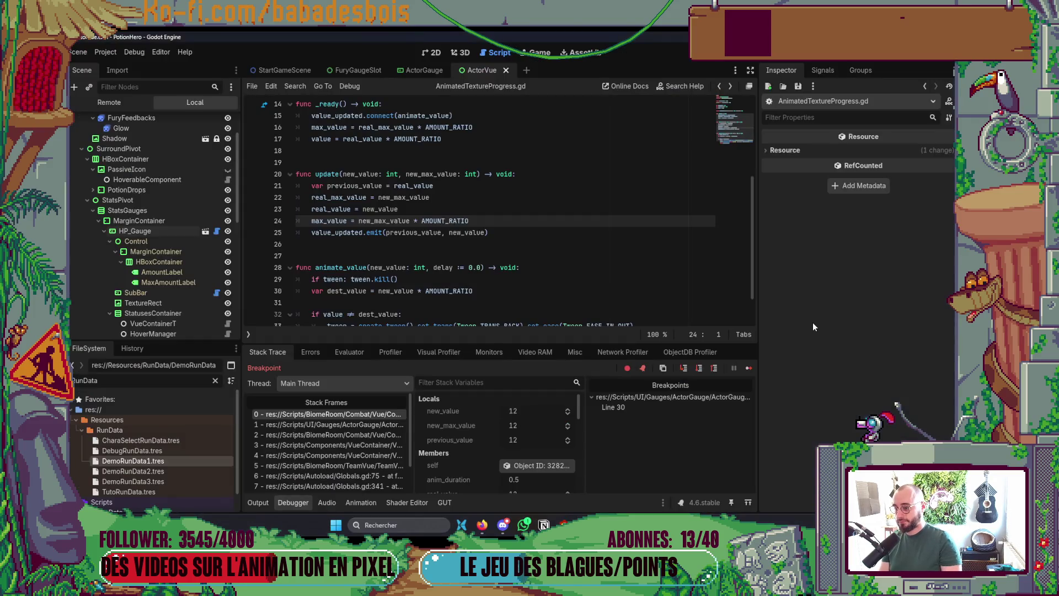
key(alt+Tab)
key(Escape)
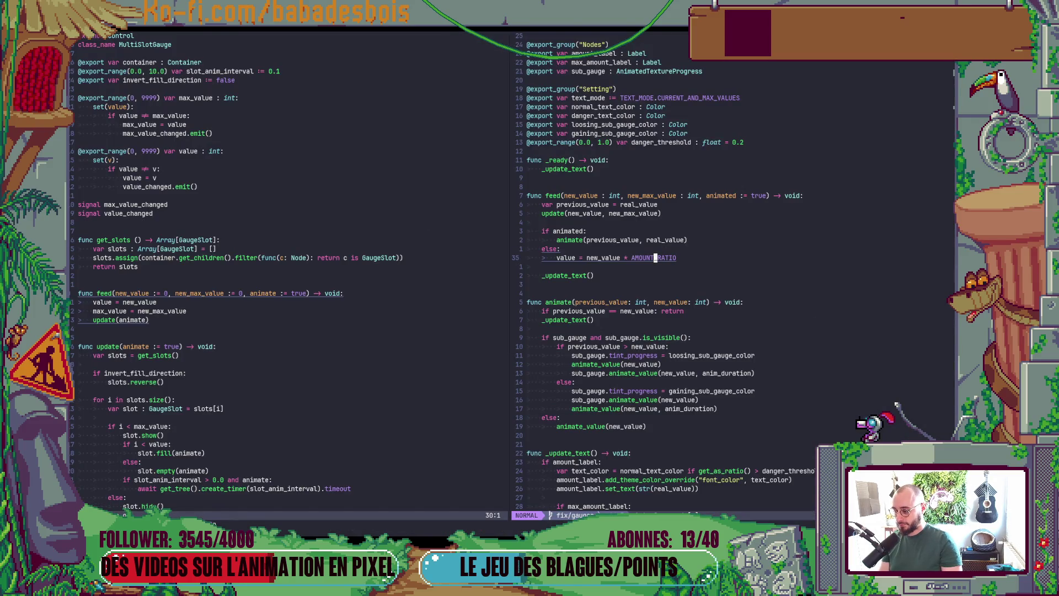
key(colon)
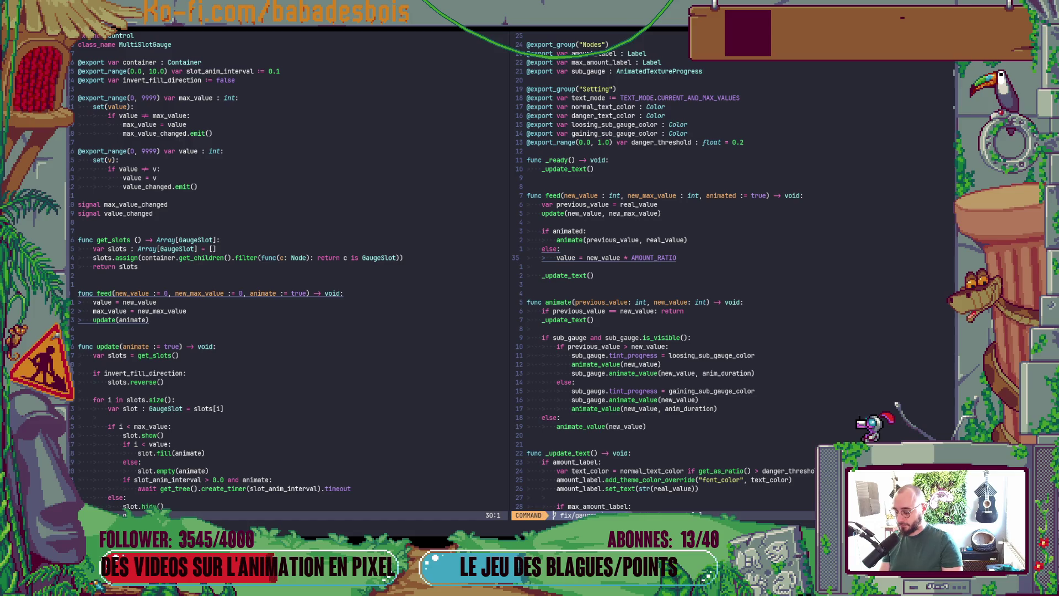
text(w)
key(Return)
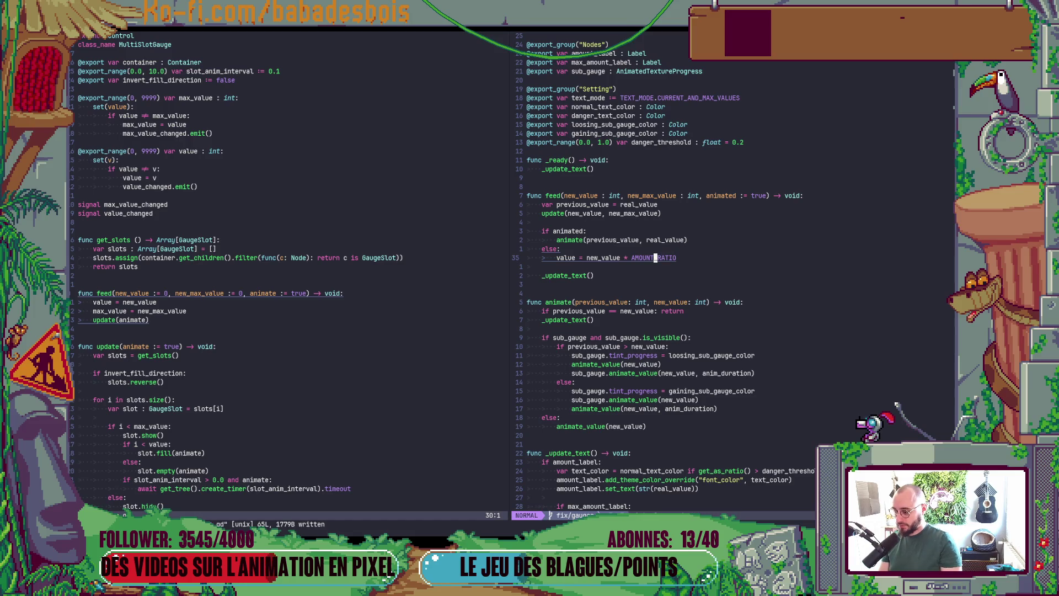
key(alt+Tab)
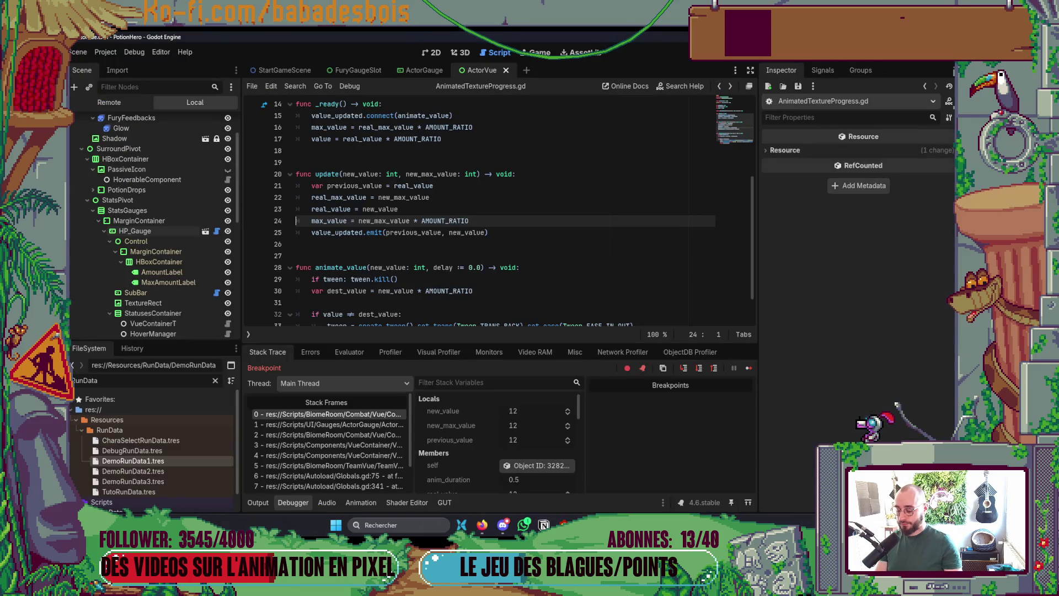
Step: Stop the debug session, relaunch with F5, and choose the Réveil de l'ours adventure
click(421, 51)
key(F5)
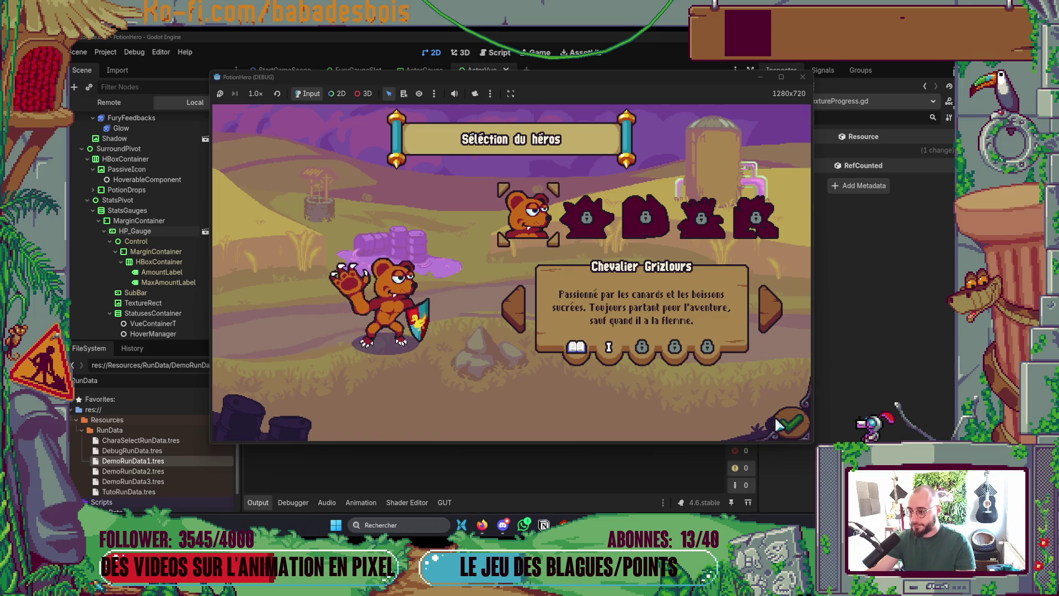
click(778, 425)
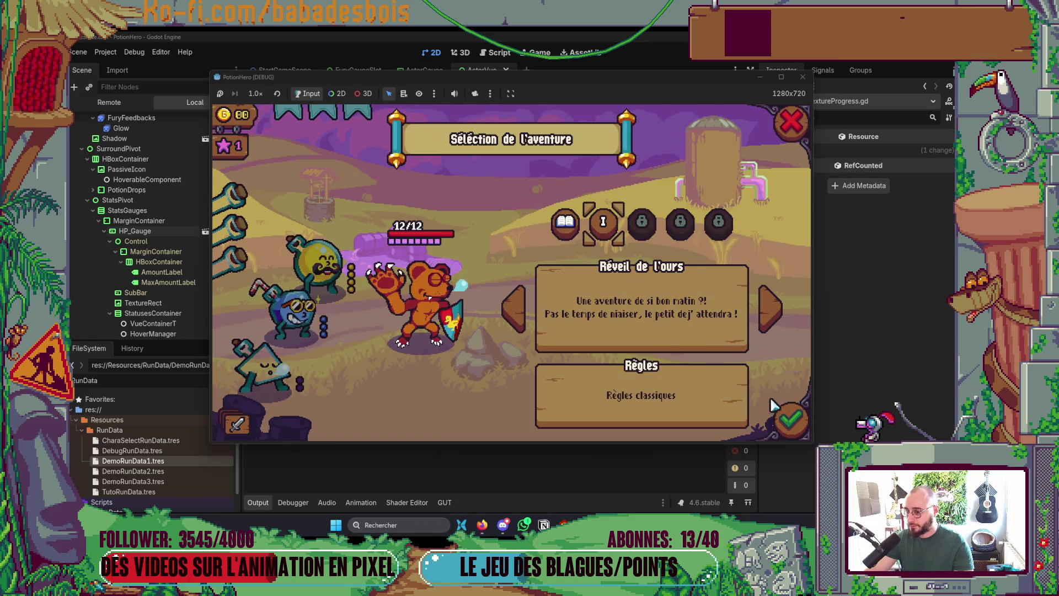
click(568, 235)
click(605, 225)
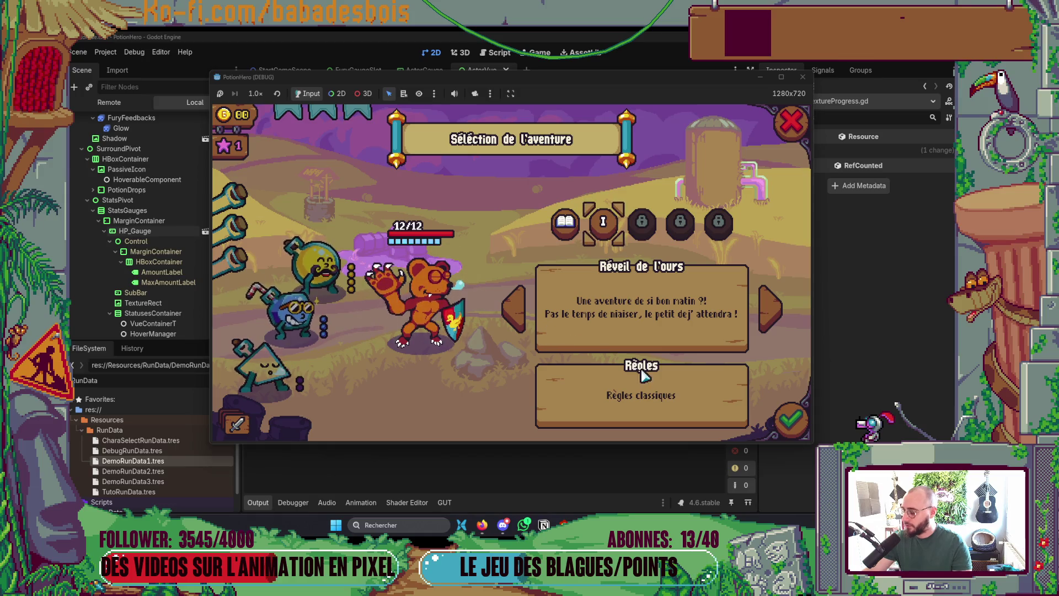
click(789, 419)
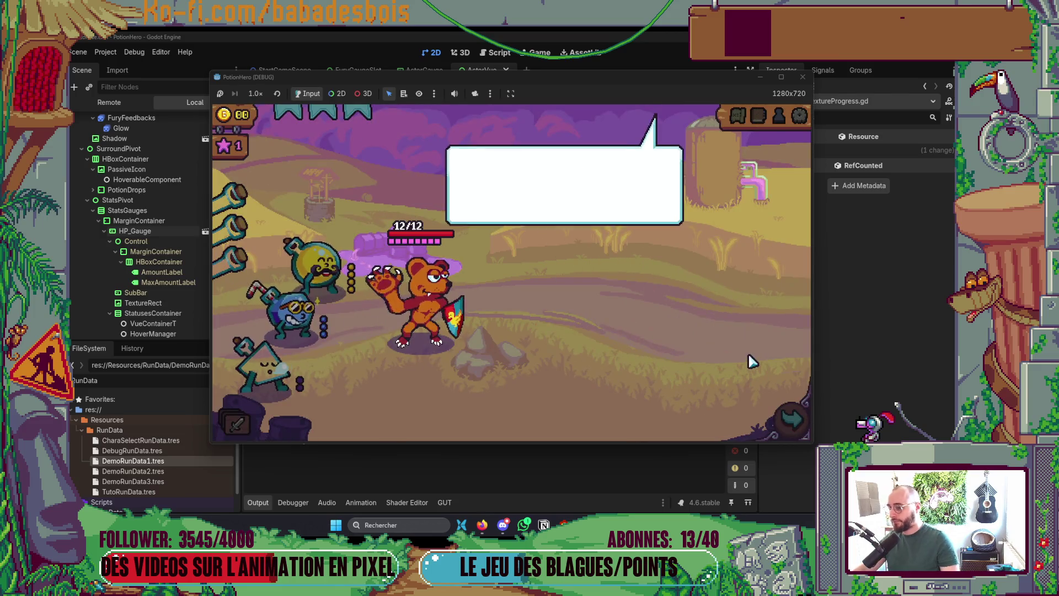
Step: Advance past the dialogue and biome map into the first combat room
click(722, 333)
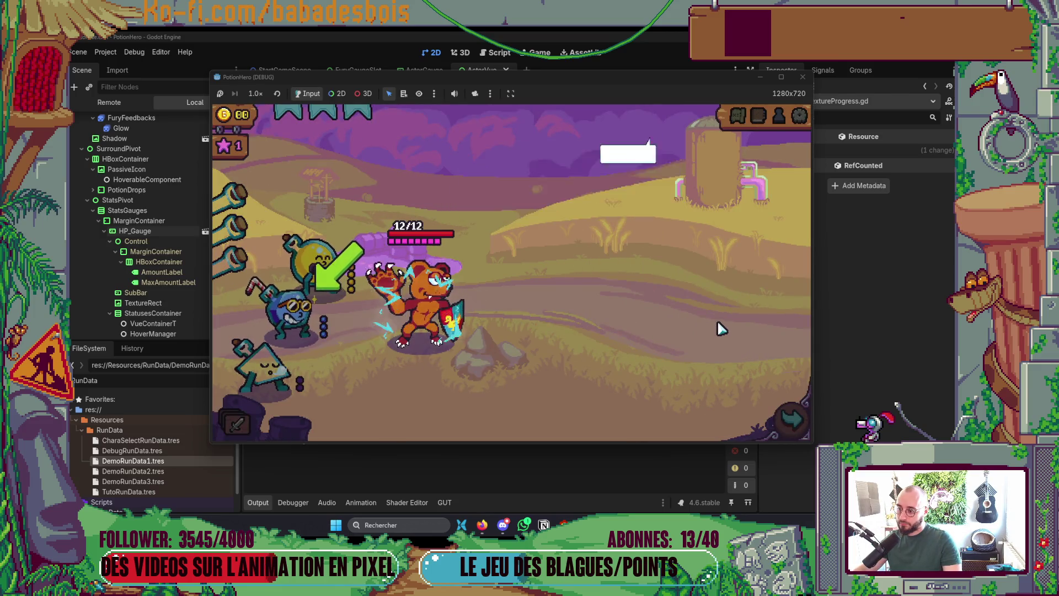
click(788, 416)
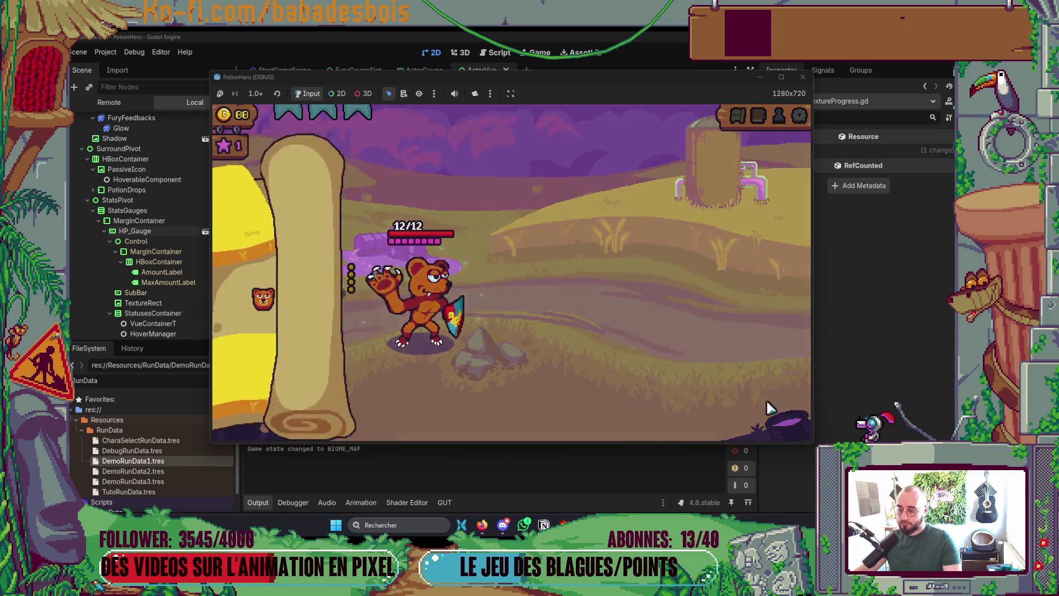
click(308, 301)
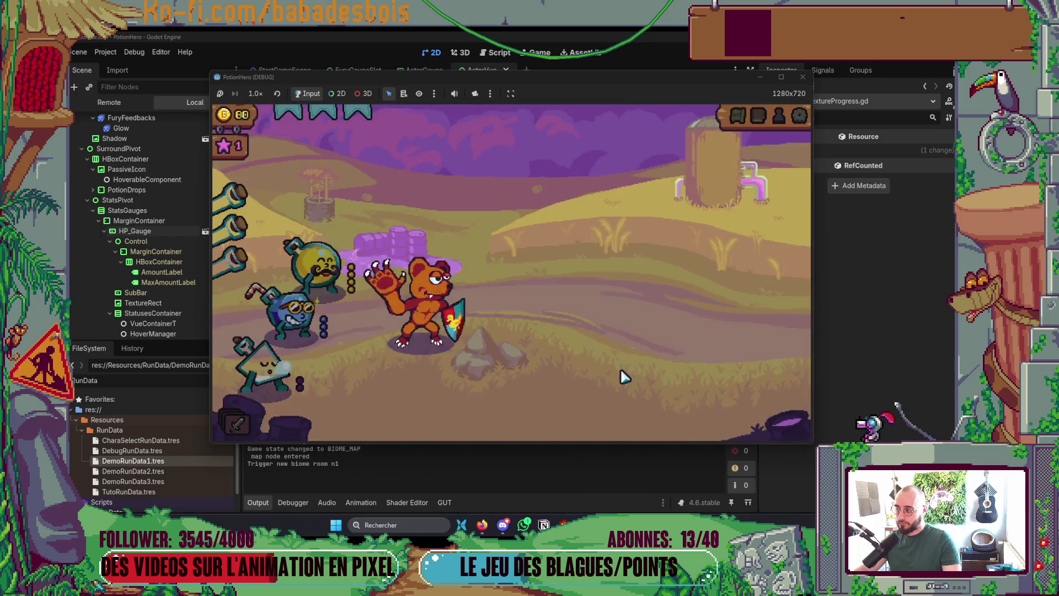
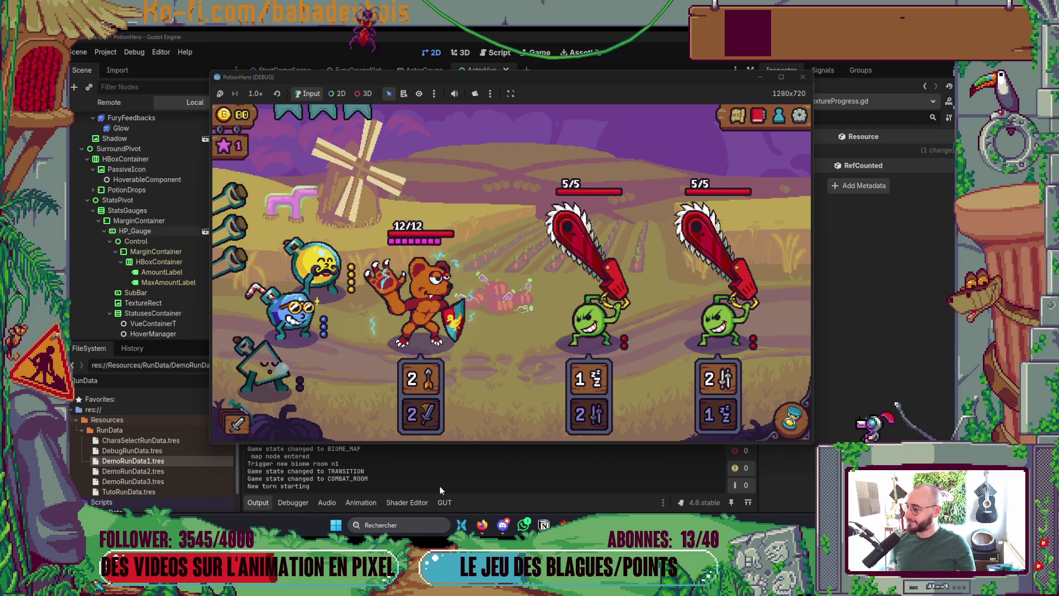
Step: Pass the combat turn with the hourglass, dropping the bear to 8/12 HP and the right enemy to 3/5
mouse_move(409, 331)
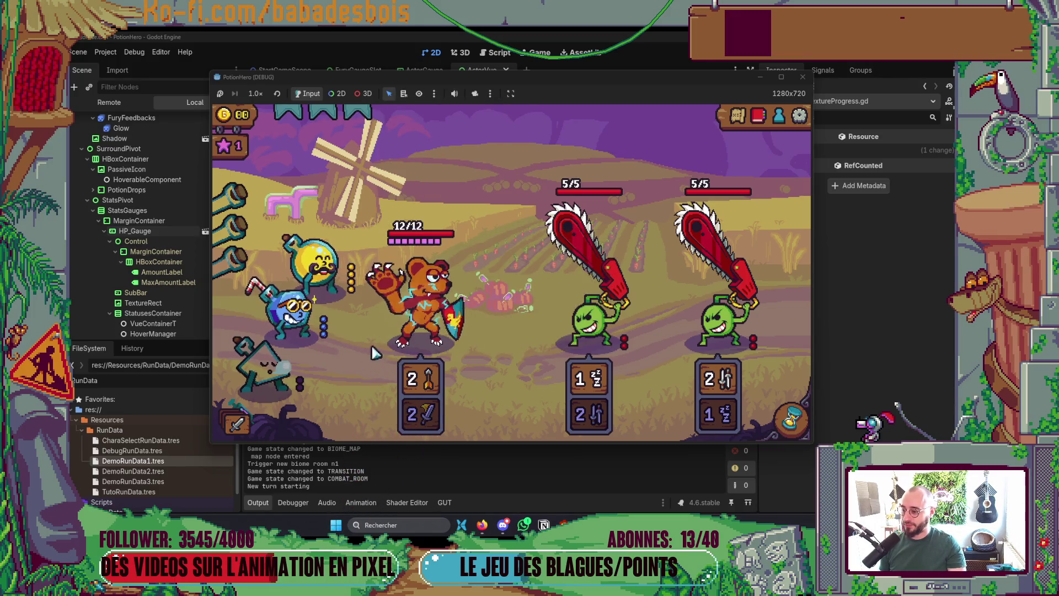
click(779, 422)
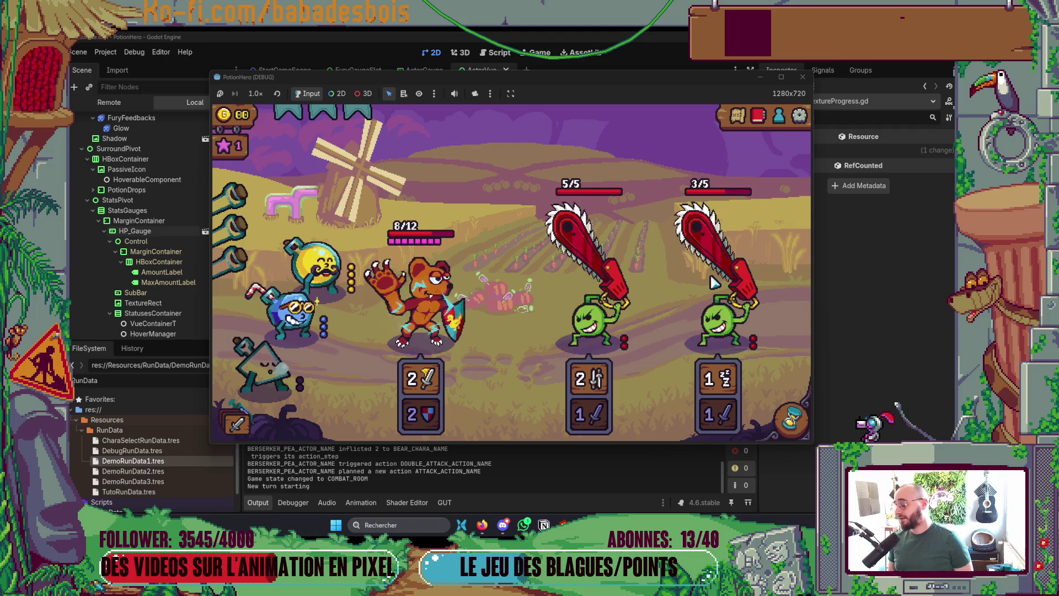
key(alt+Tab)
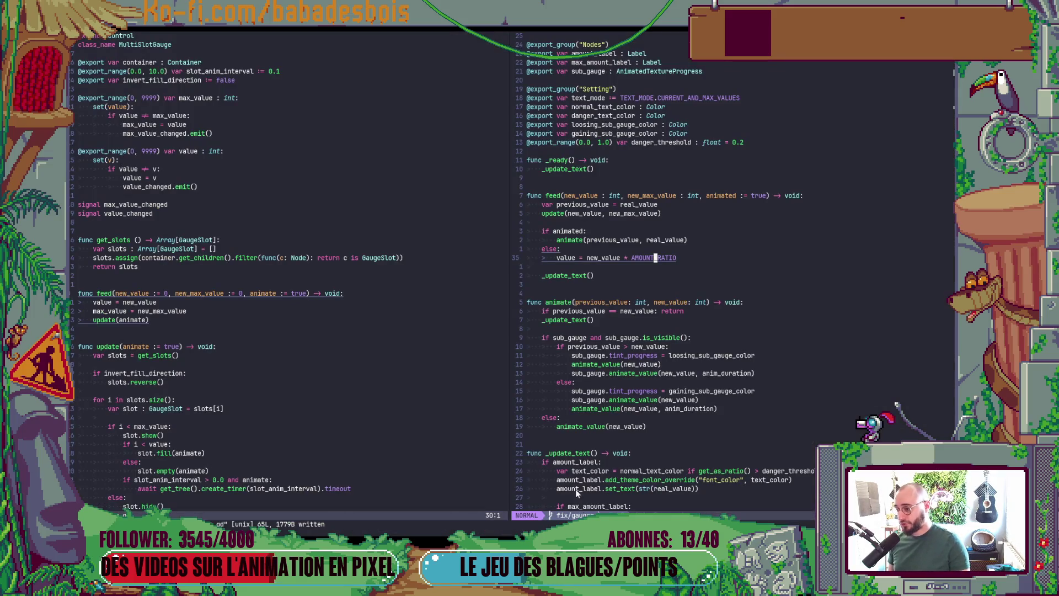
Step: Page through MultiSlotGauge.gd and rest the cursor on max_value in its setter, then return to the game
click(329, 347)
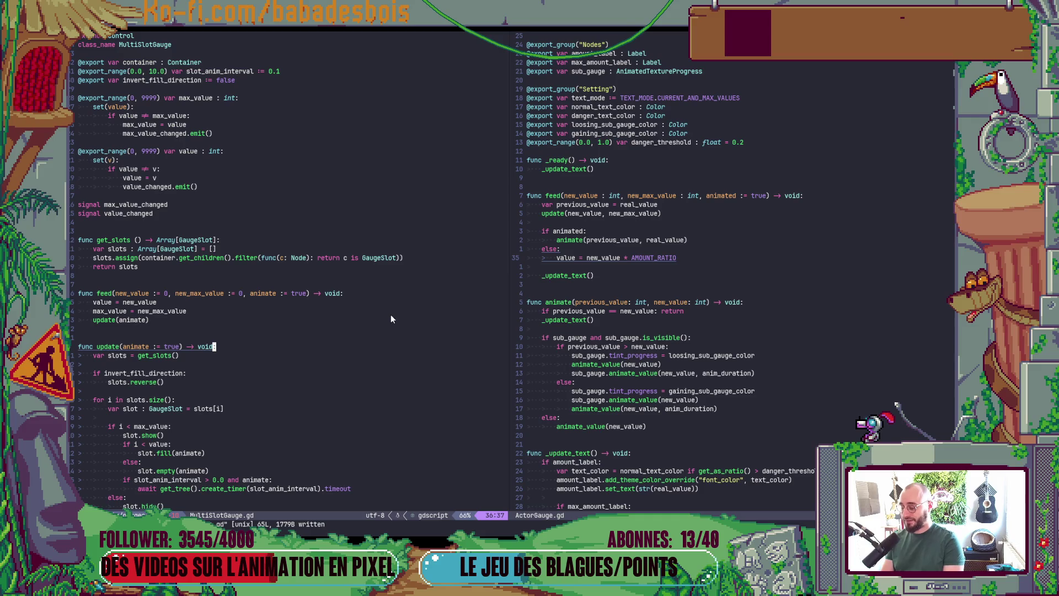
key(ctrl+u)
key(ctrl+u)
key(ctrl+d)
key(ctrl+d)
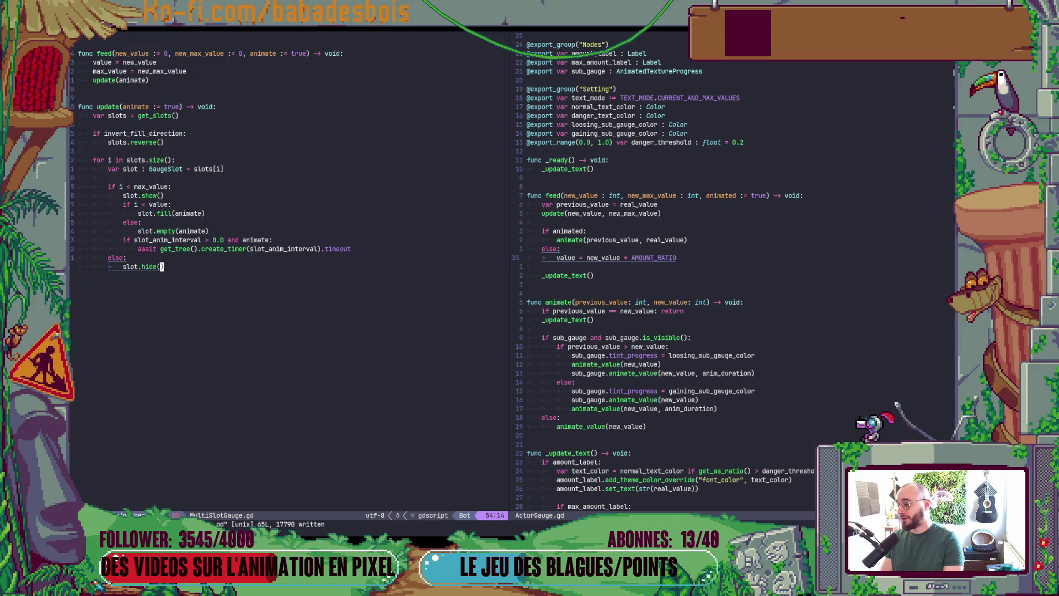
key(ctrl+u)
key(ctrl+u)
key(j)
key(j)
key(j)
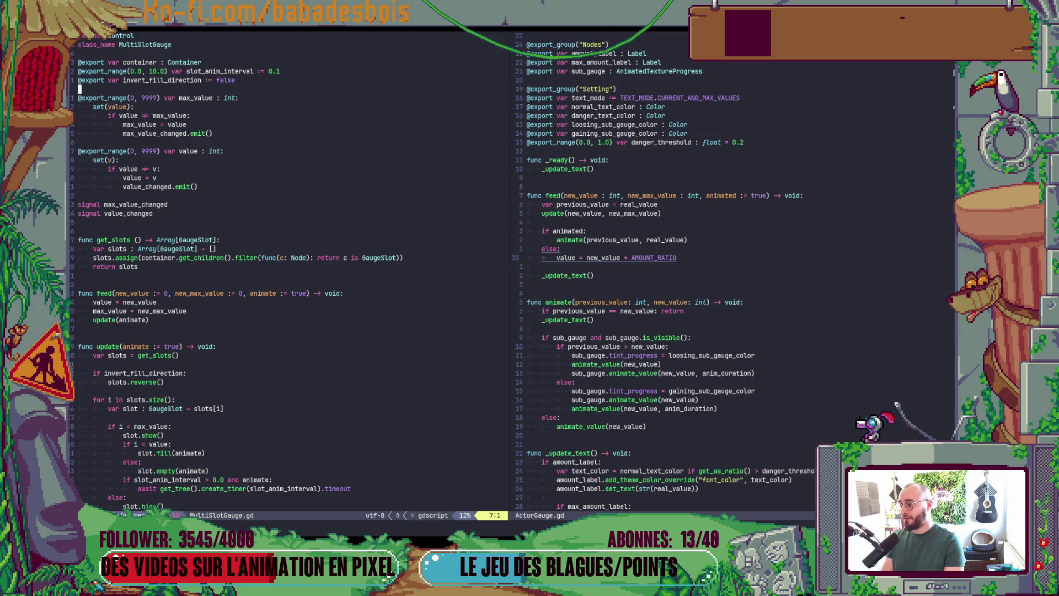
key(j)
key(j)
key(j)
key(w)
key(w)
key(b)
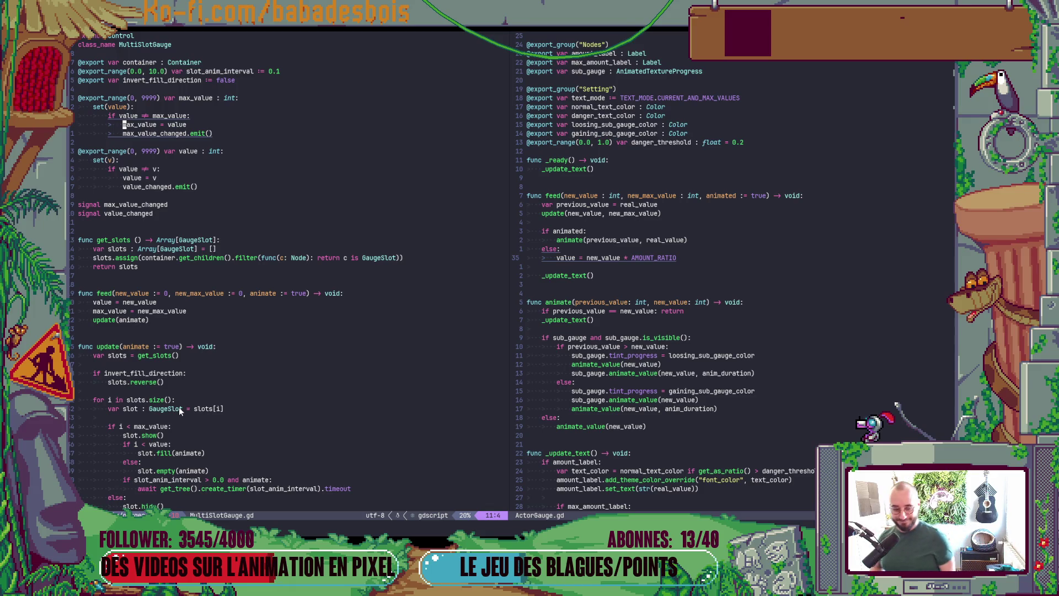
key(alt+Tab)
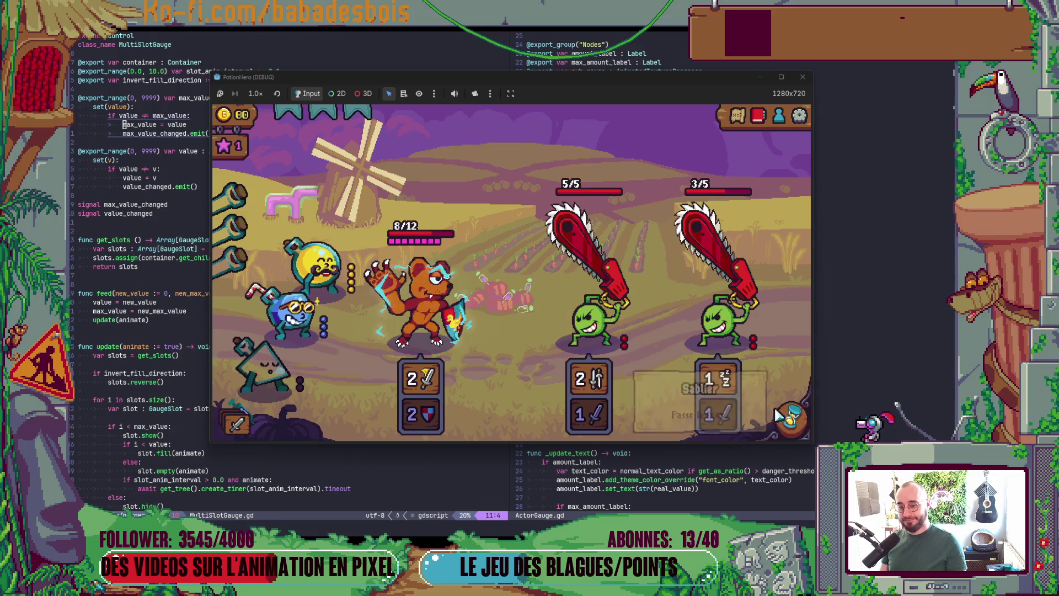
Step: Pass one more turn so the bear's HP gauge falls to 4/12, then bring up the Godot editor
click(380, 331)
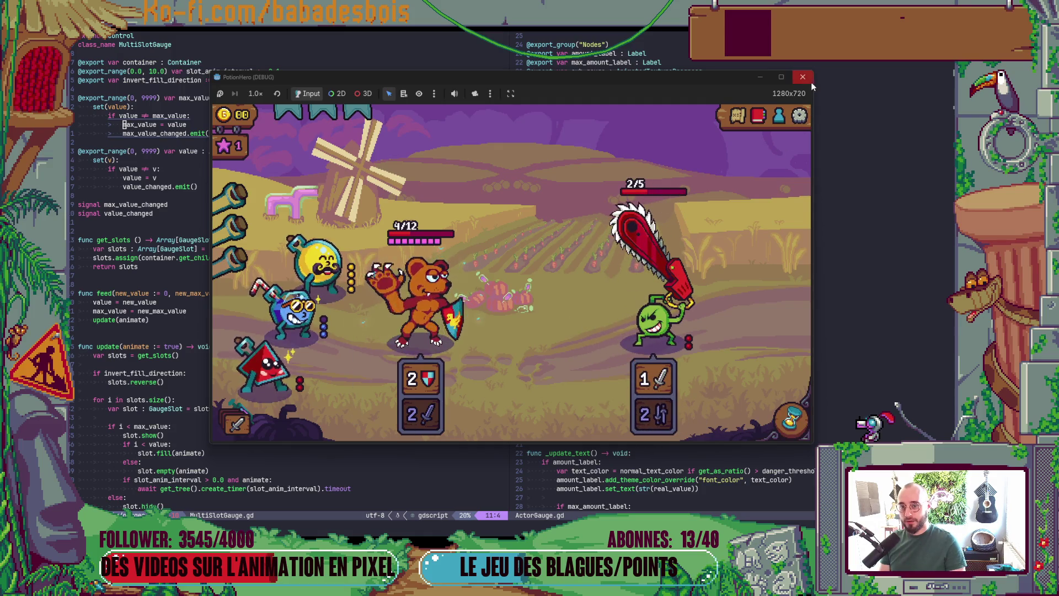
key(alt+Tab)
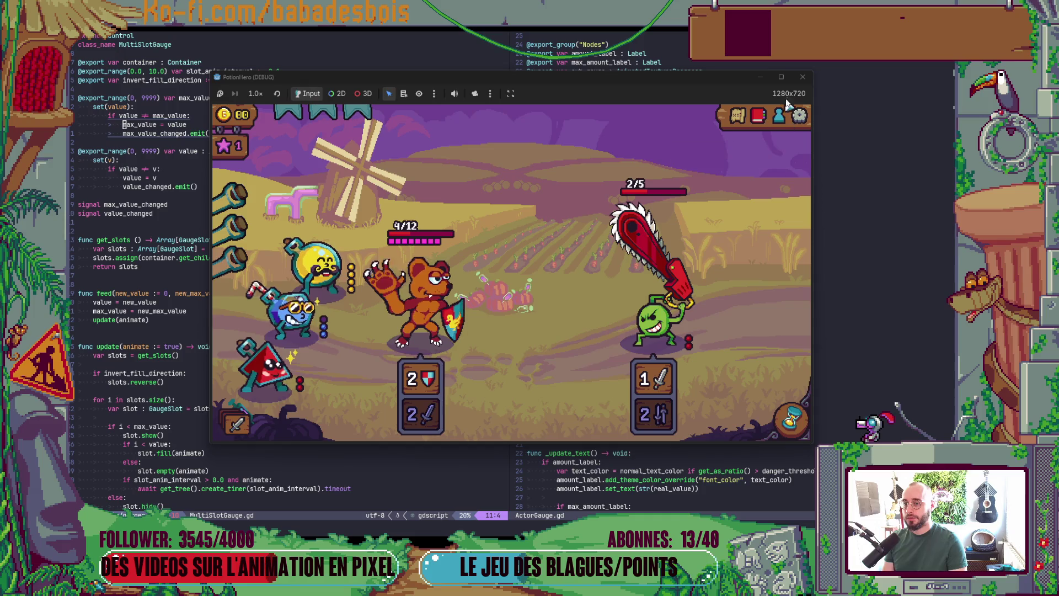
key(alt+Tab)
click(394, 254)
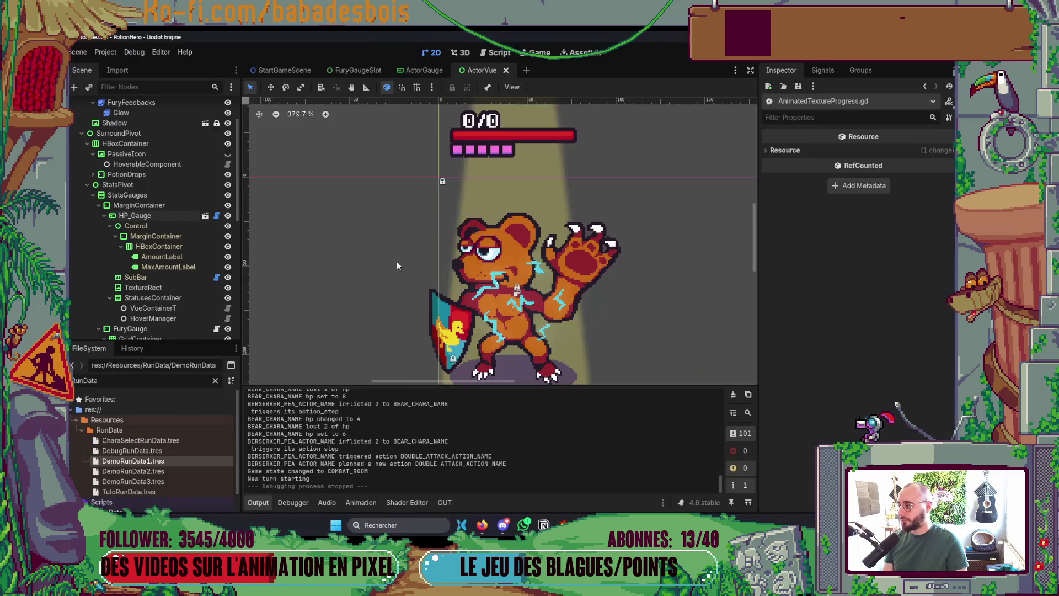
Step: Collapse Godot's Output panel and switch to Neovim showing MultiSlotGauge.gd beside ActorGauge.gd
click(267, 503)
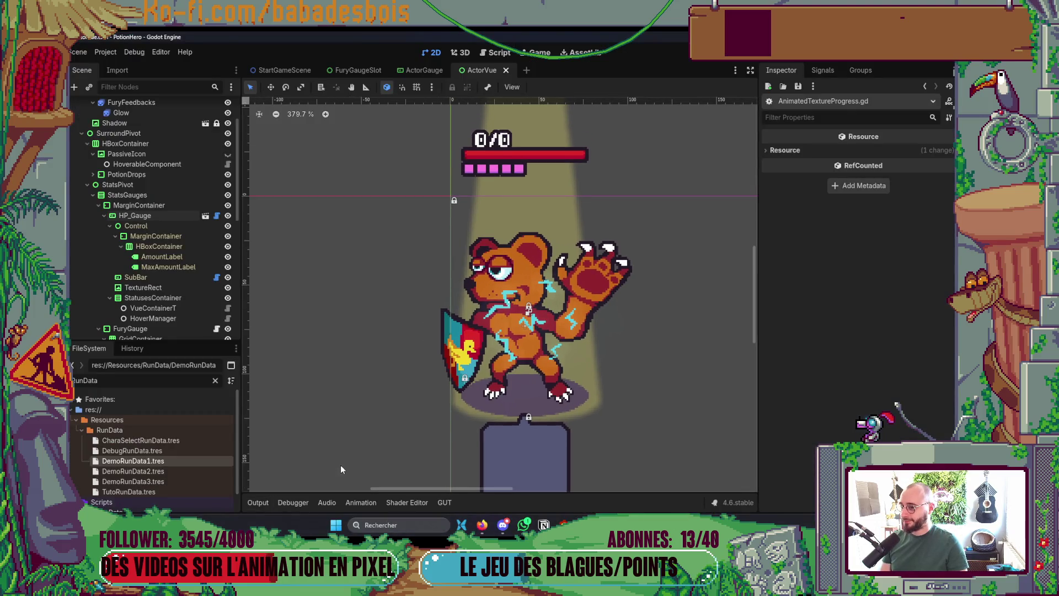
key(alt+Tab)
click(256, 247)
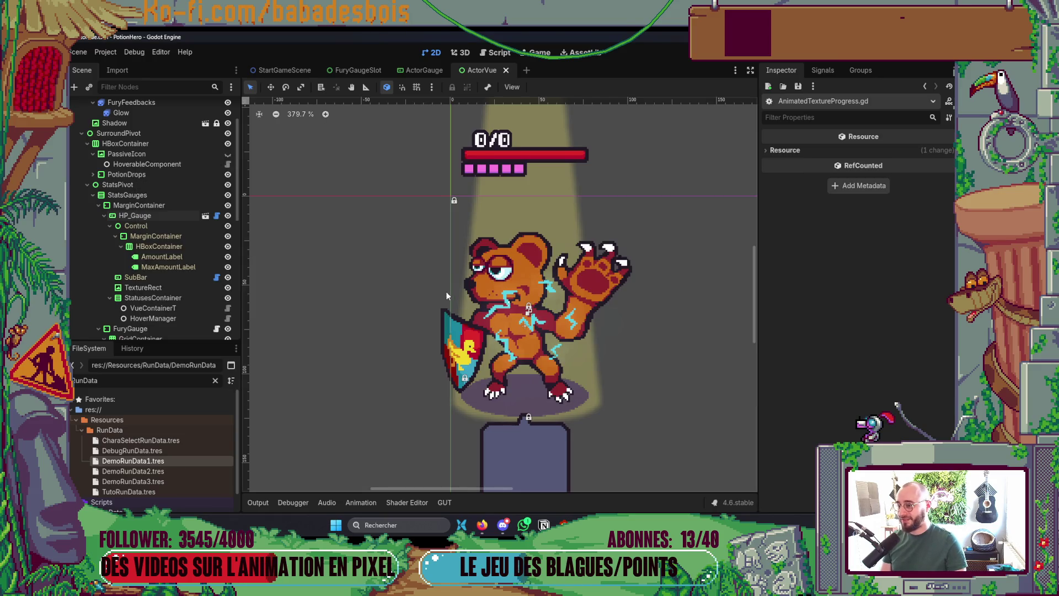
scroll(445, 290, down, 3)
scroll(425, 340, down, 3)
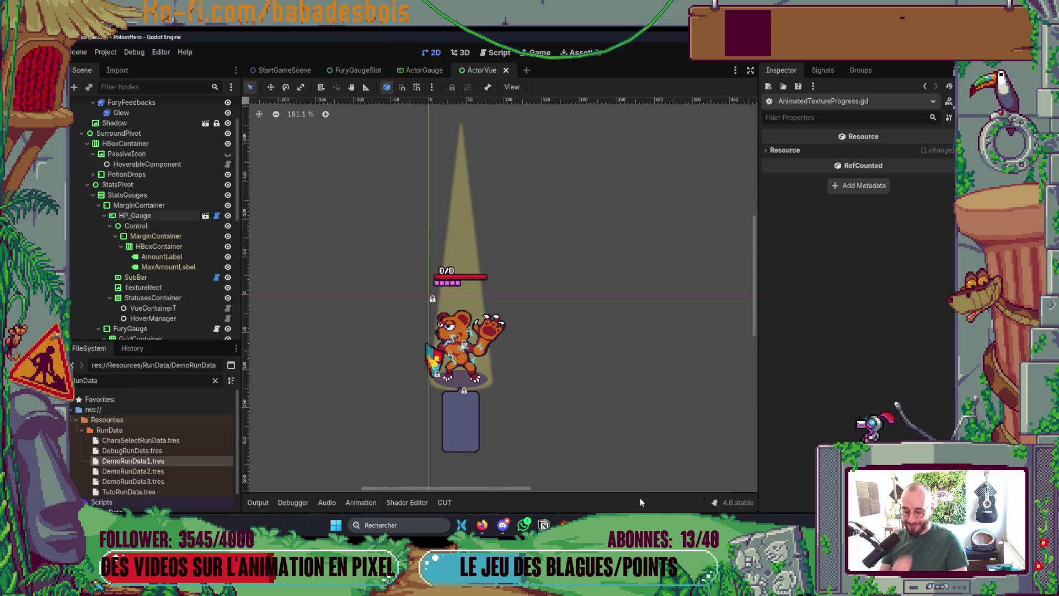
mouse_move(668, 525)
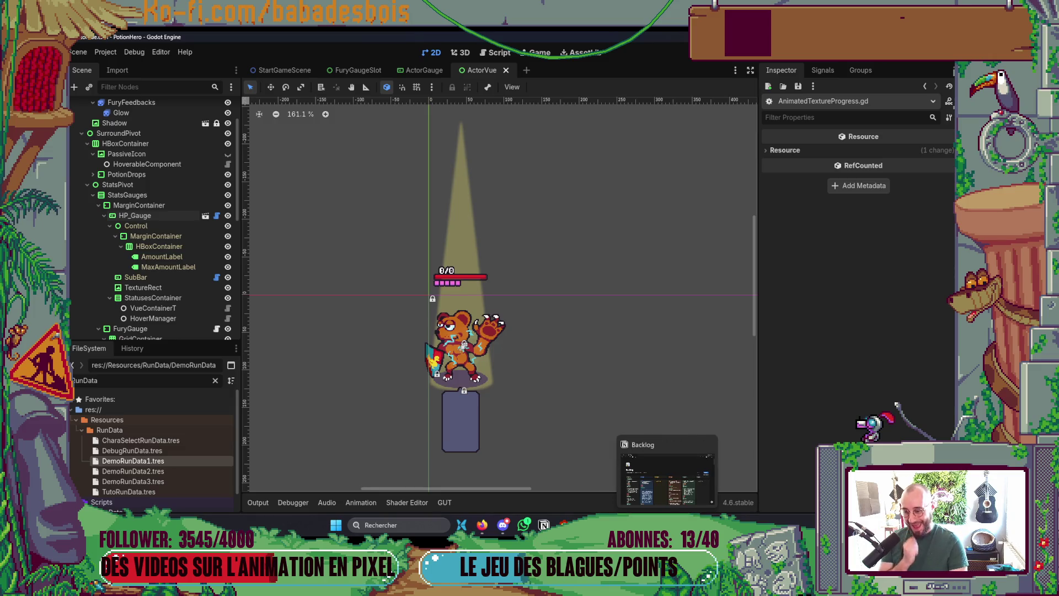
key(alt+Tab)
scroll(373, 340, down, 3)
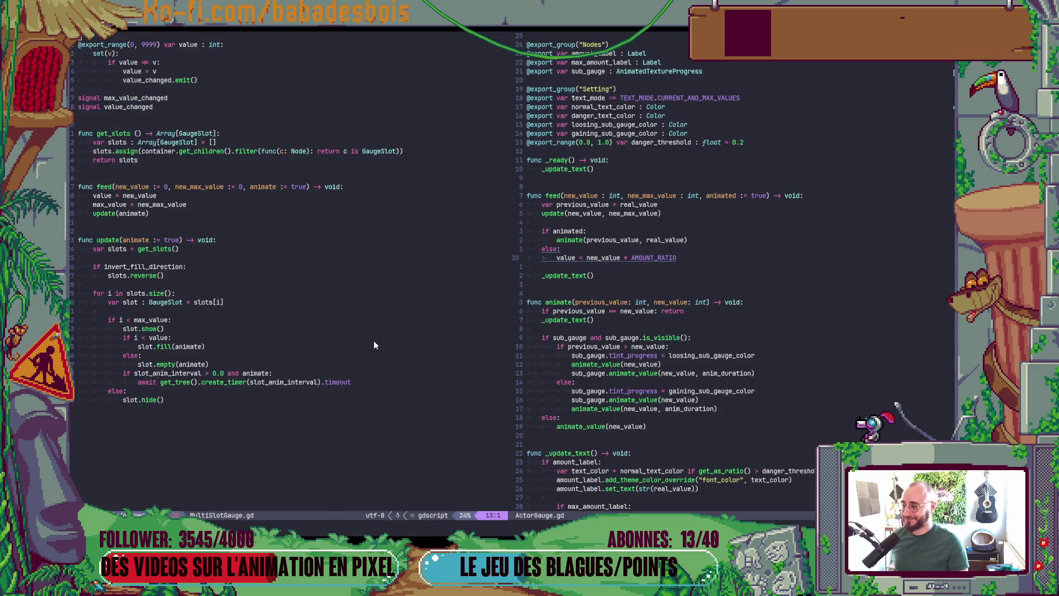
Step: Scroll through ActorGauge.gd to review its animate function
scroll(369, 304, up, 3)
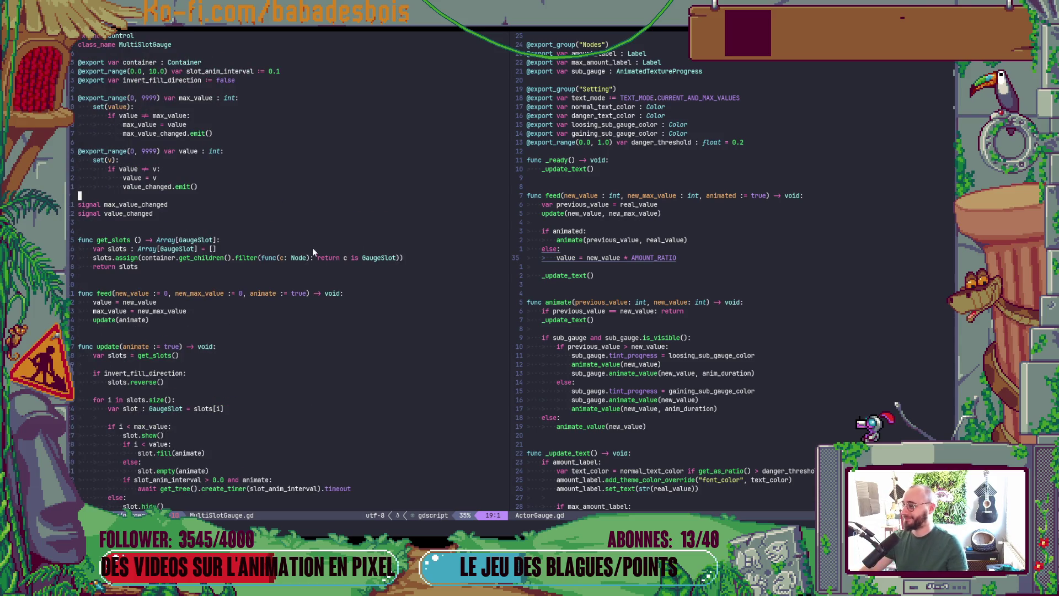
scroll(273, 186, down, 5)
scroll(269, 187, up, 3)
scroll(906, 279, up, 2)
scroll(882, 252, down, 3)
scroll(877, 251, up, 4)
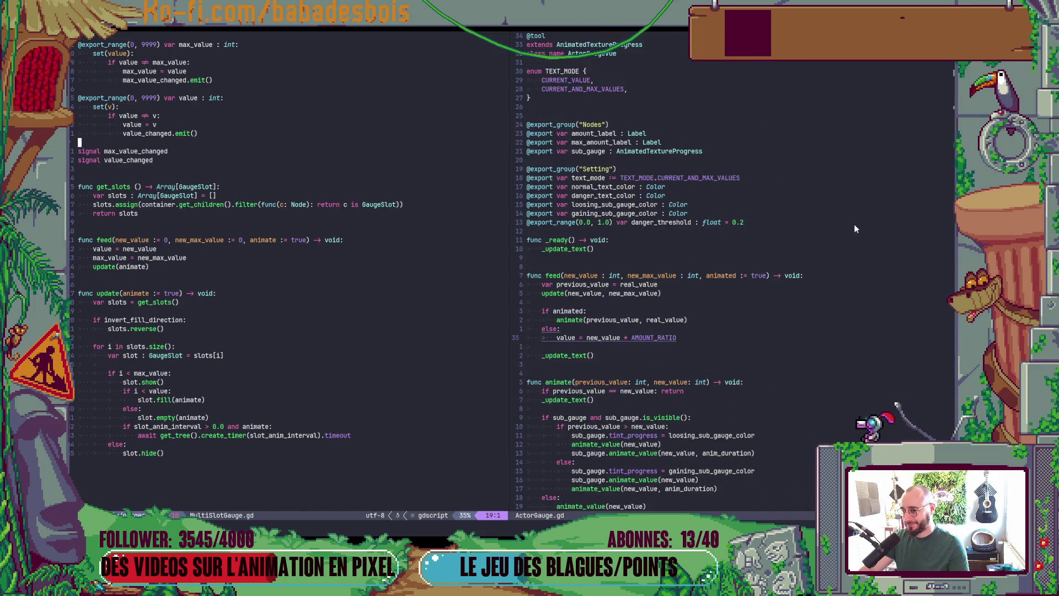
scroll(854, 223, down, 8)
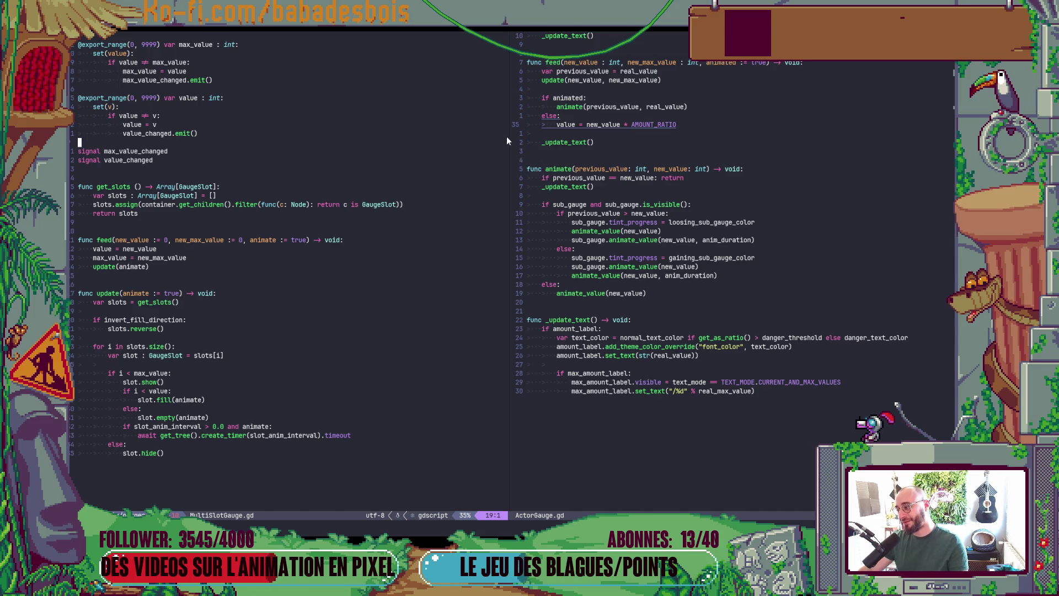
Step: Follow the animate_value call to its tween definition in AnimatedTextureProgress and back, then return to Godot
click(582, 291)
key(g)
key(d)
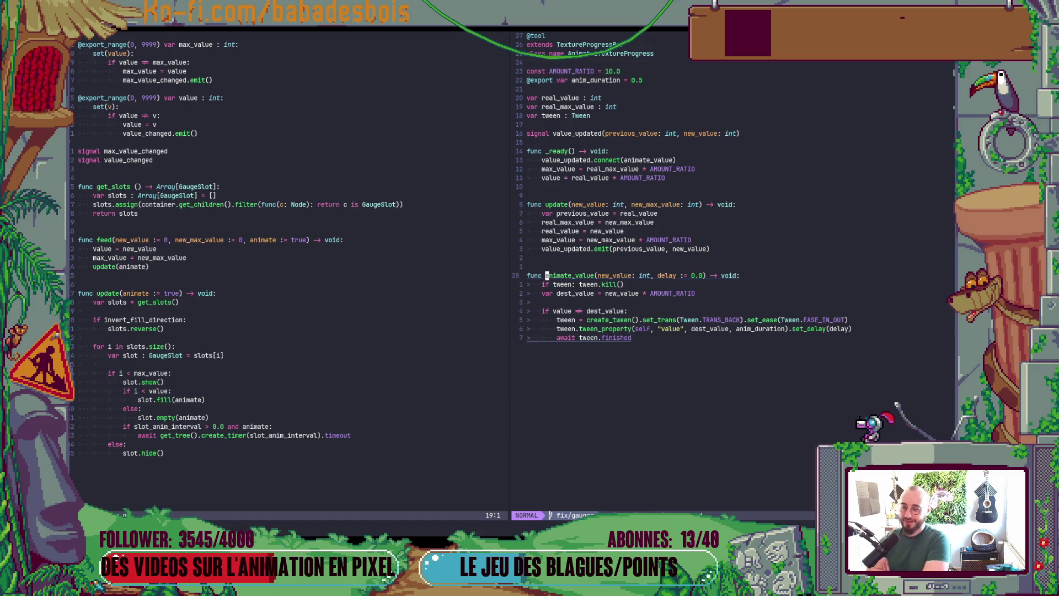
key(ctrl+o)
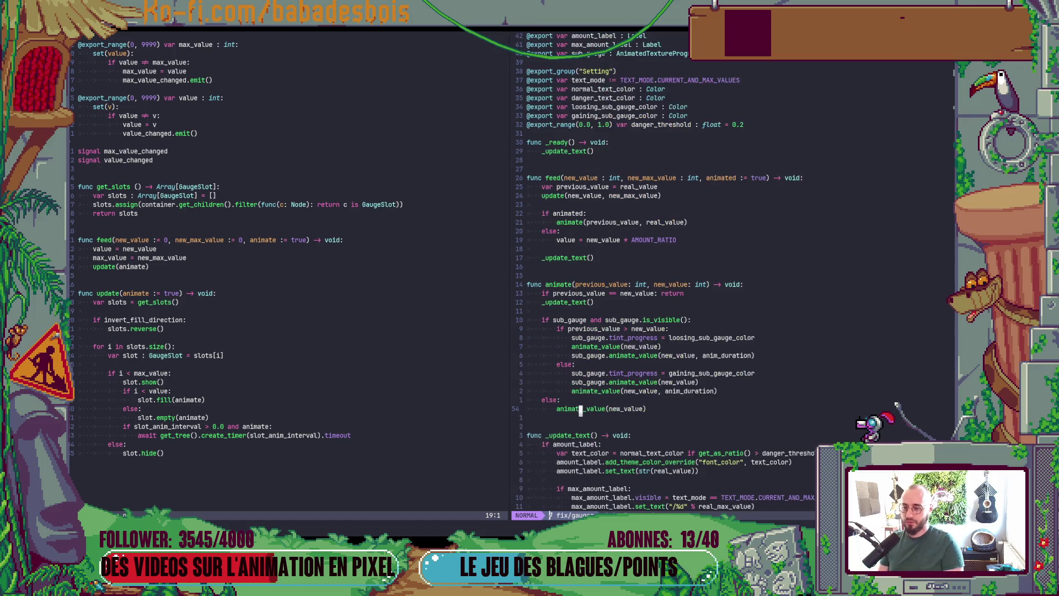
click(558, 400)
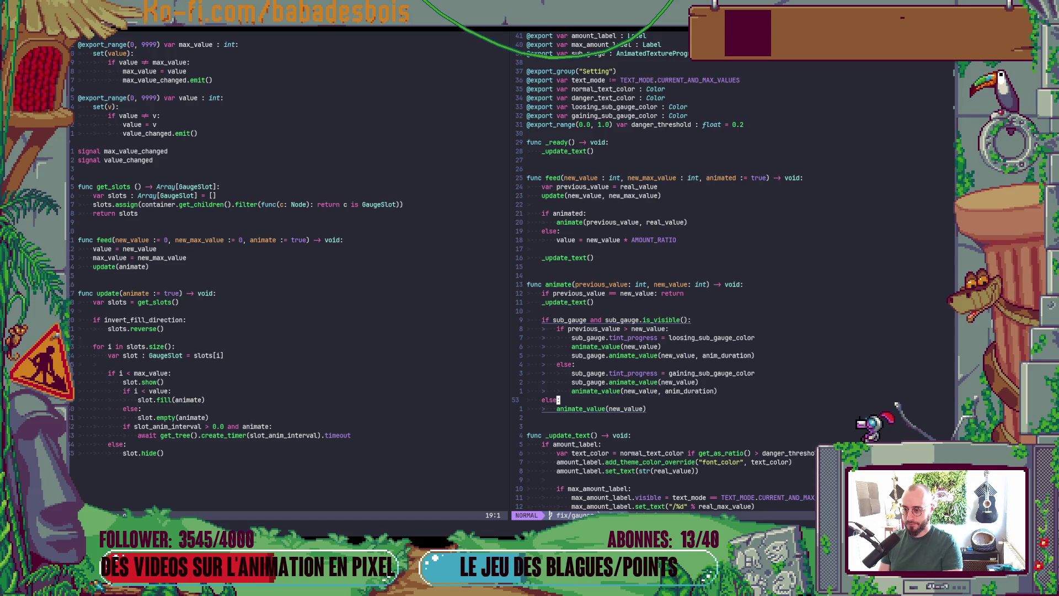
key(alt+Tab)
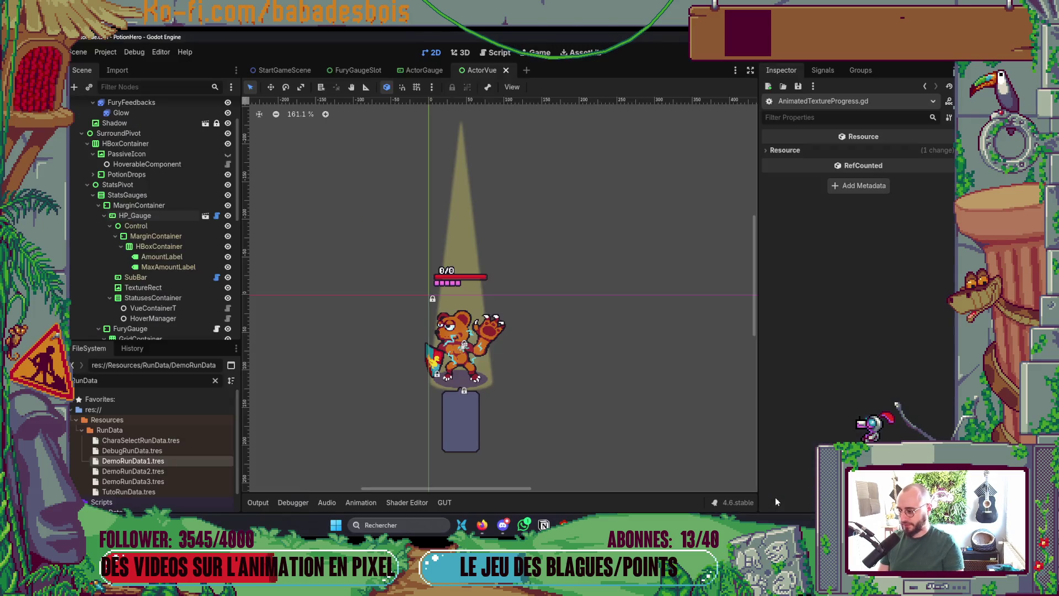
Step: Run the project, confirm the Chevalier Grizlours hero and the adventure, and dismiss the tutorial
key(F5)
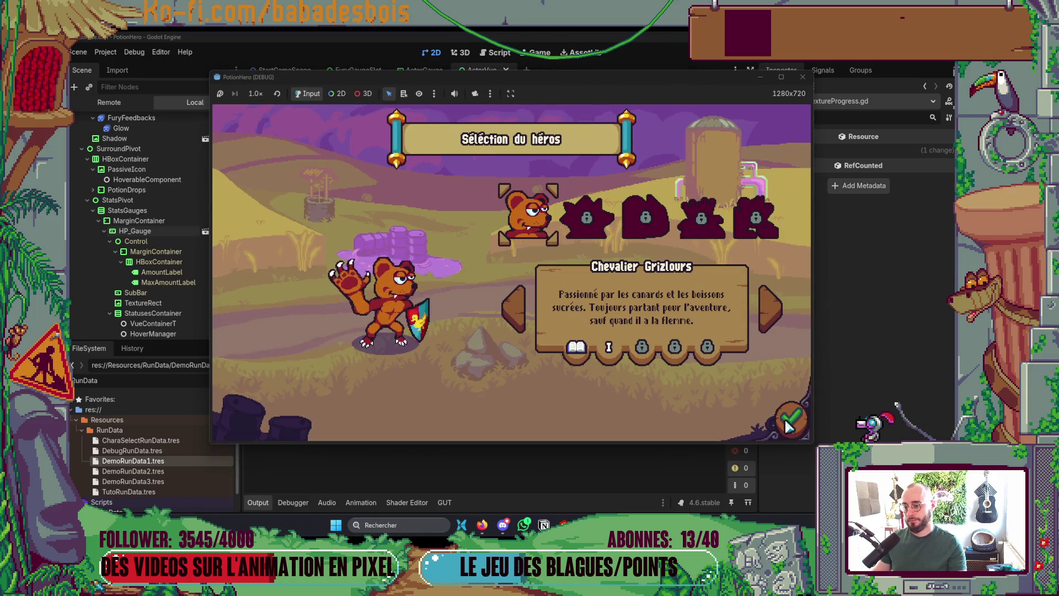
click(788, 424)
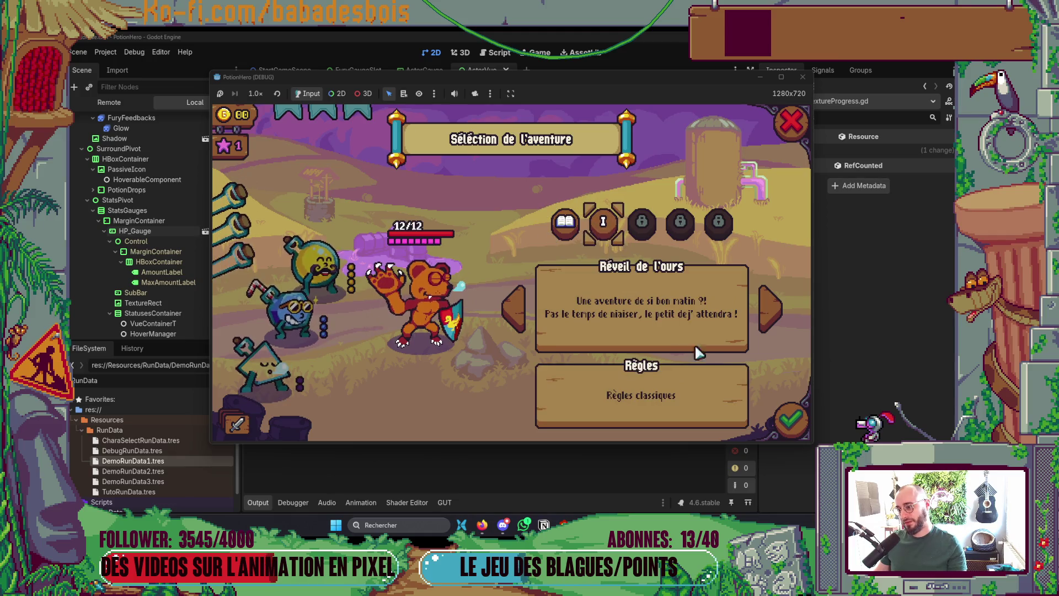
click(788, 422)
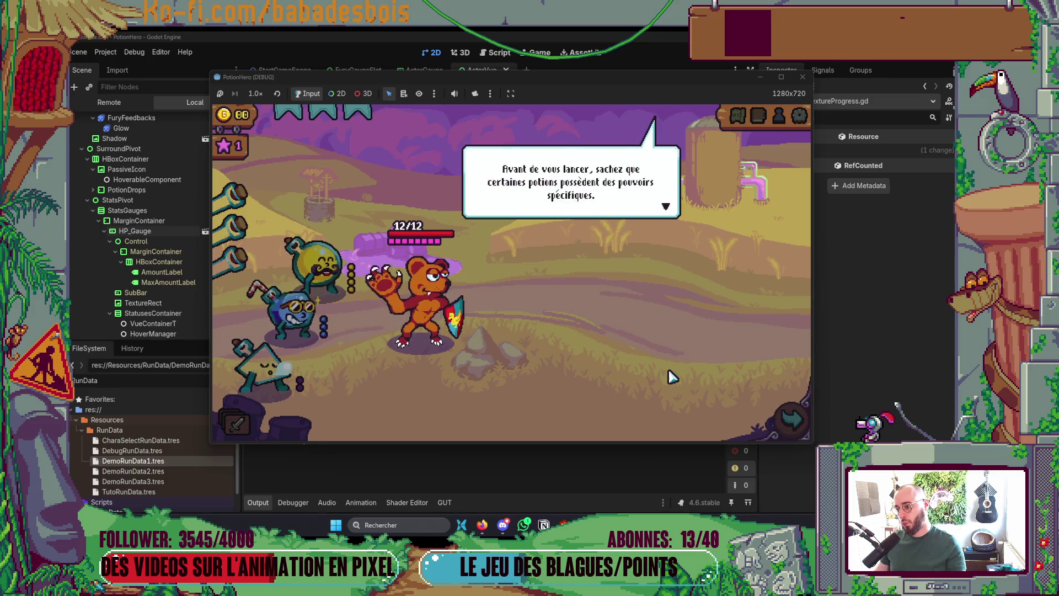
click(669, 373)
click(669, 373)
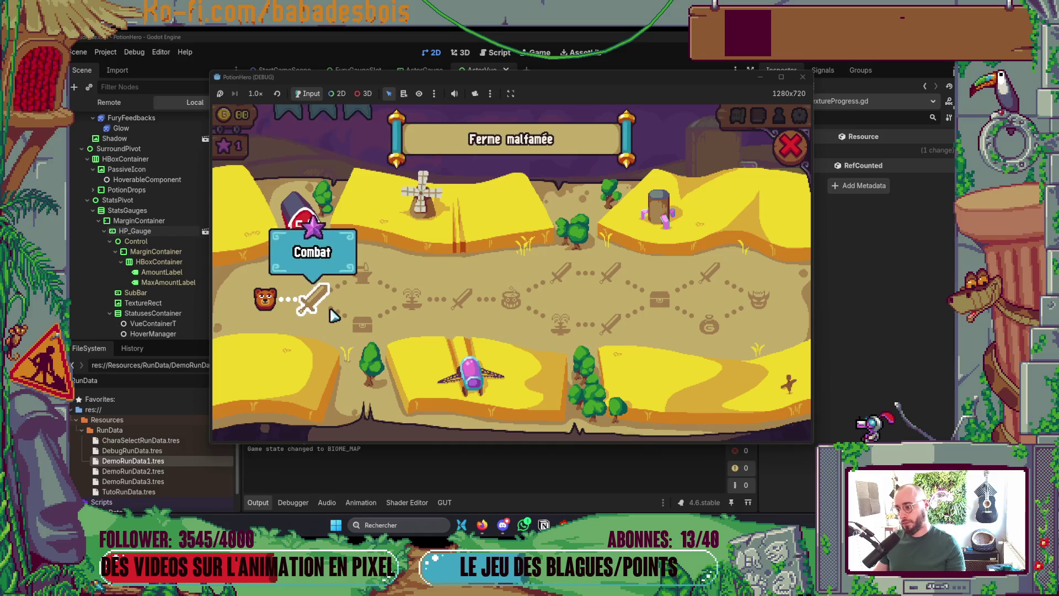
Step: Enter a combat node and end the turn so the enemy drops the bear from 12 to 8 HP
click(326, 307)
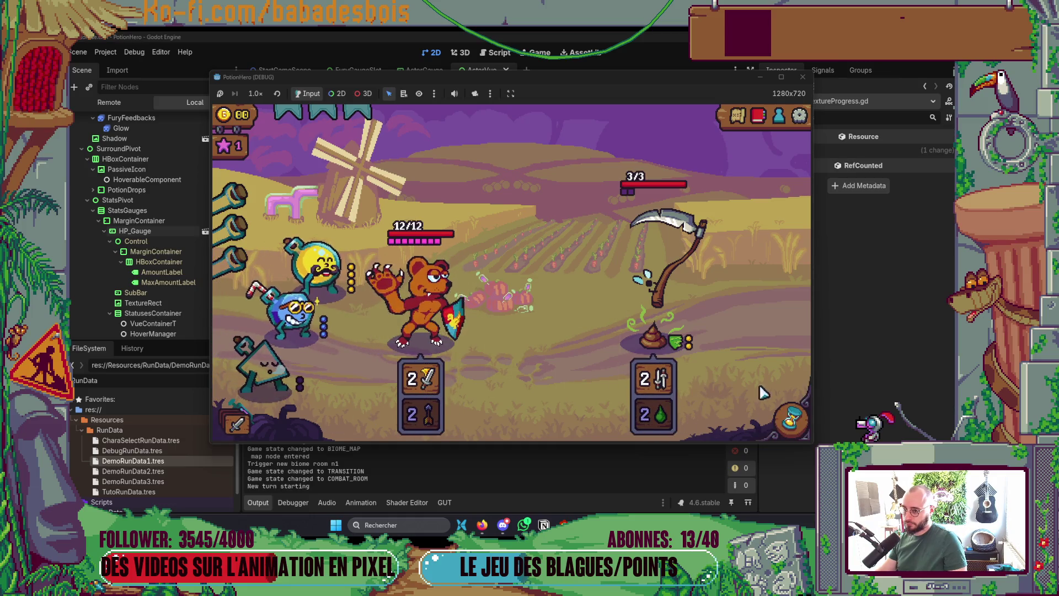
click(793, 420)
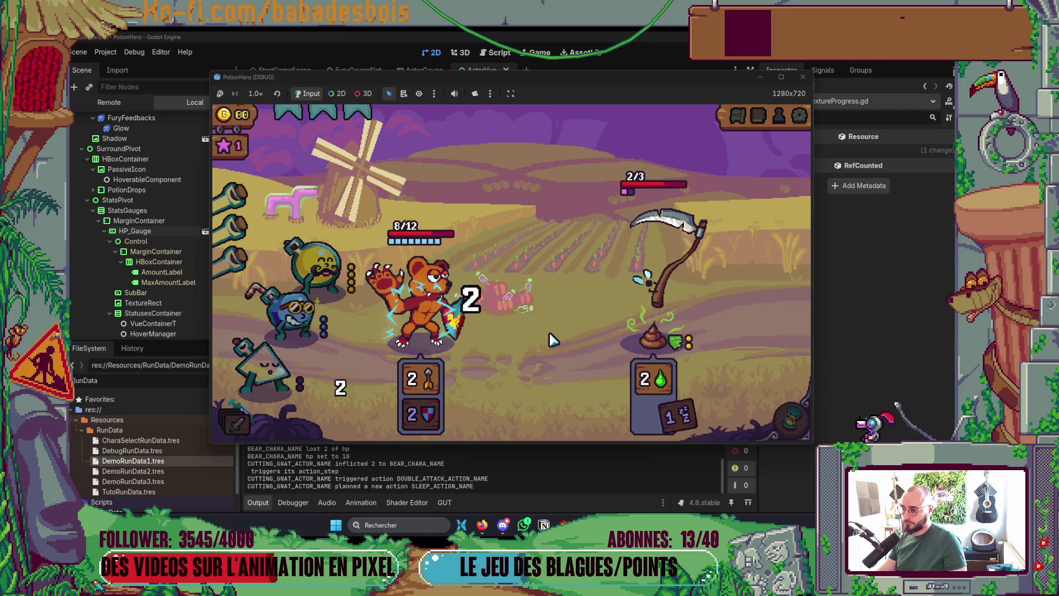
mouse_move(670, 269)
key(alt+Tab)
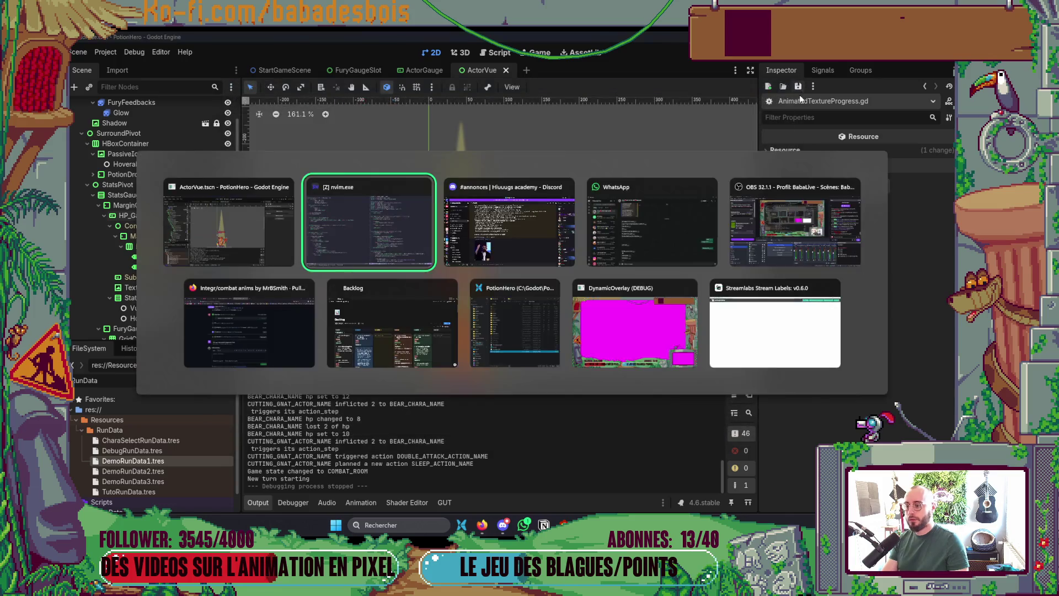
Step: Indent the animate_value call under a new else: line and save ActorGauge.gd
key(greater)
key(greater)
text(Oelse:)
key(Escape)
key(colon)
text(w)
key(Return)
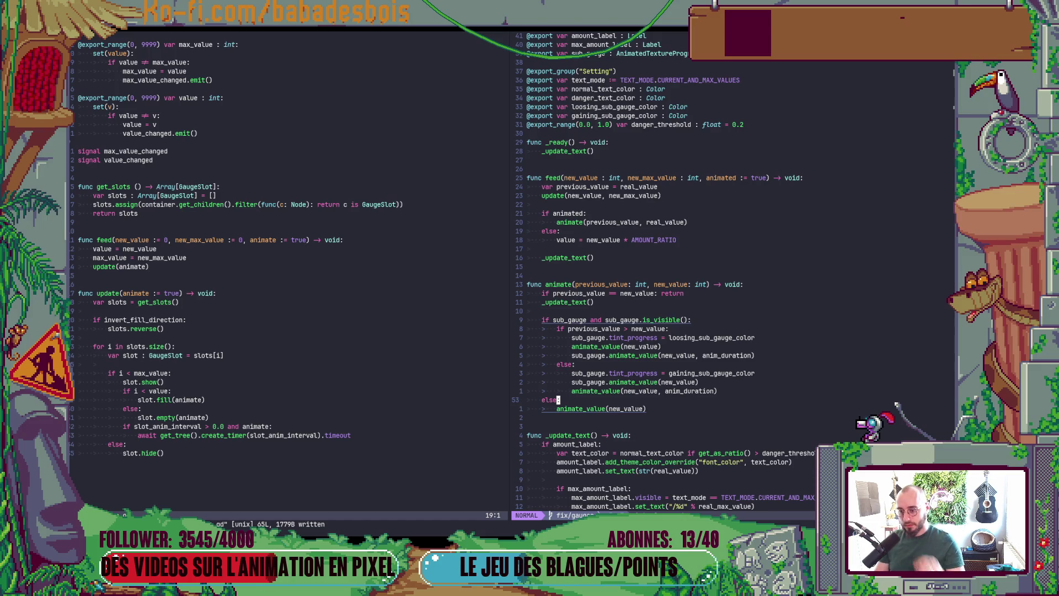
Step: Check the definition behind the sub_gauge animate_value call, then return to the call site
scroll(624, 380, up, 4)
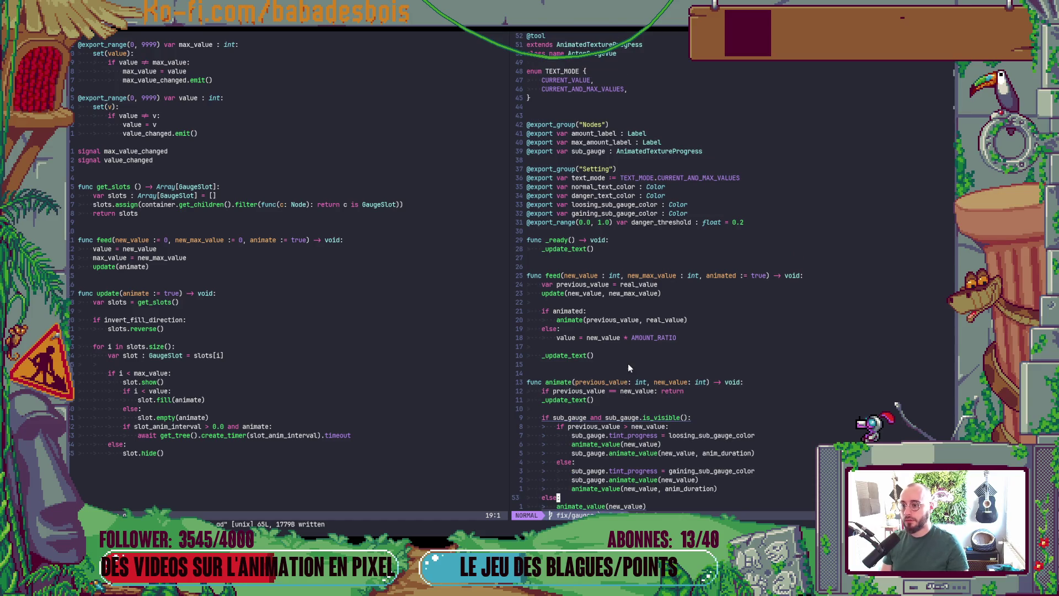
scroll(631, 360, down, 5)
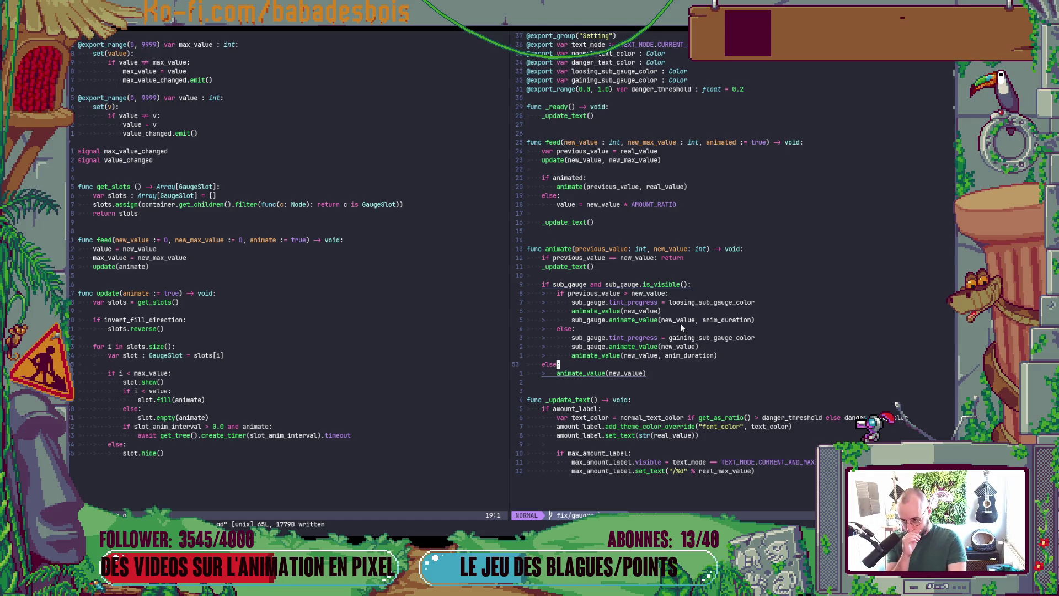
click(643, 320)
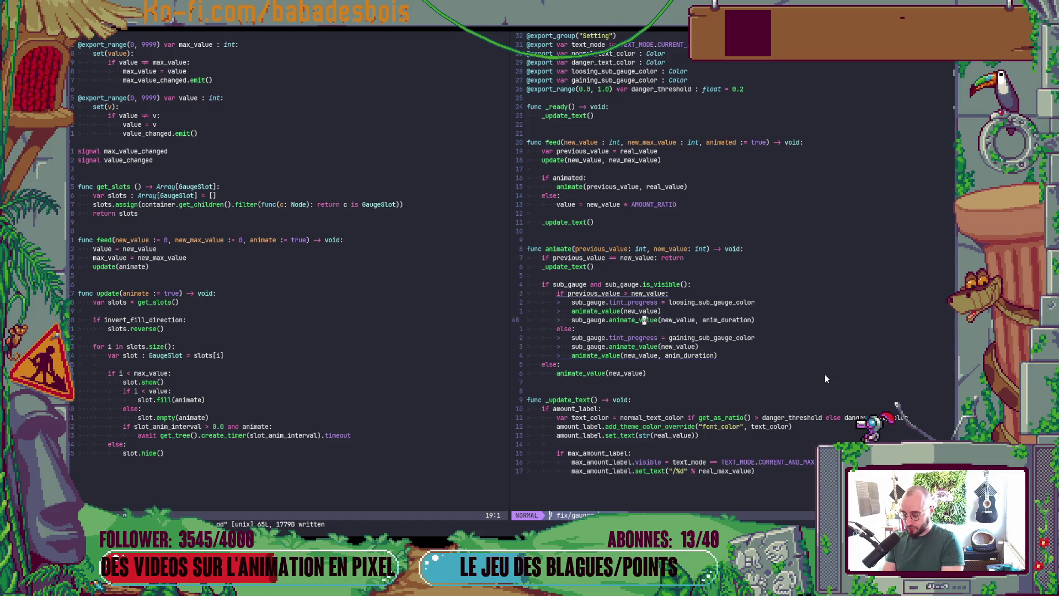
key(g)
key(d)
key(k)
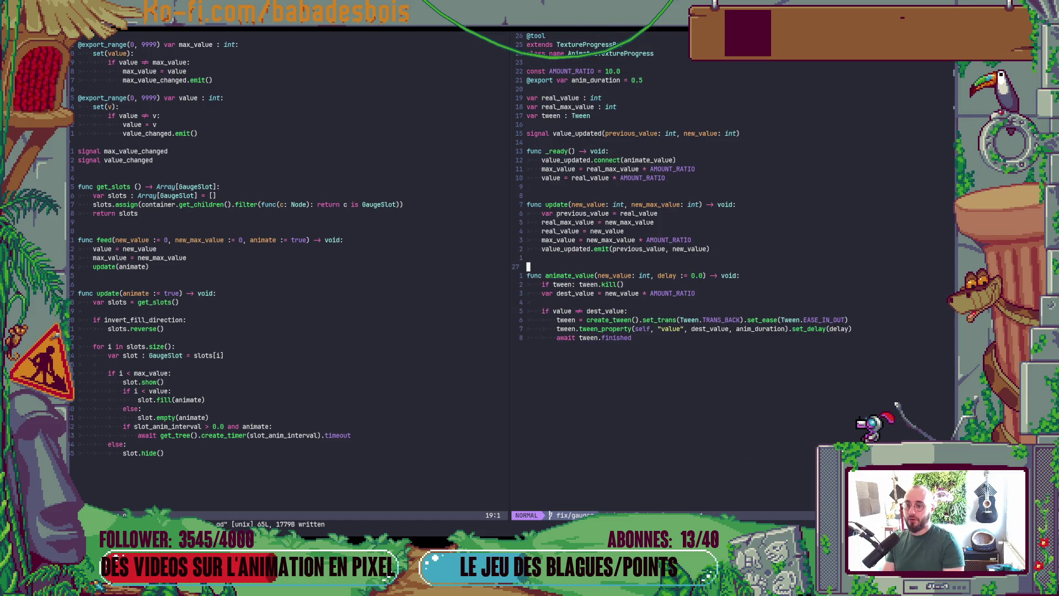
key(ctrl+o)
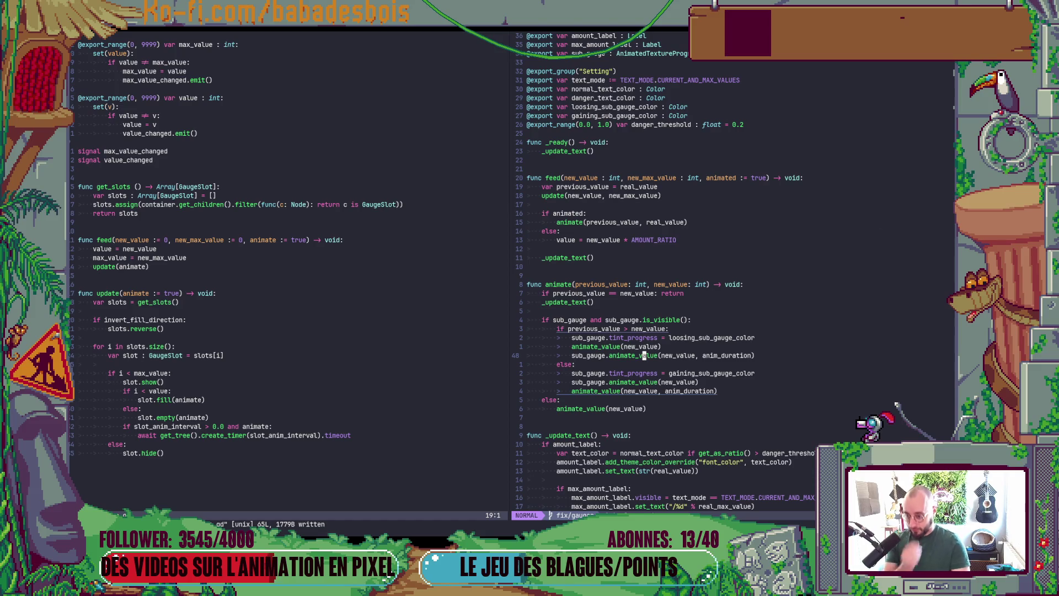
Step: Select the animate_value calls across lines 47–51 for inspection, then clear the selection
double_click(601, 348)
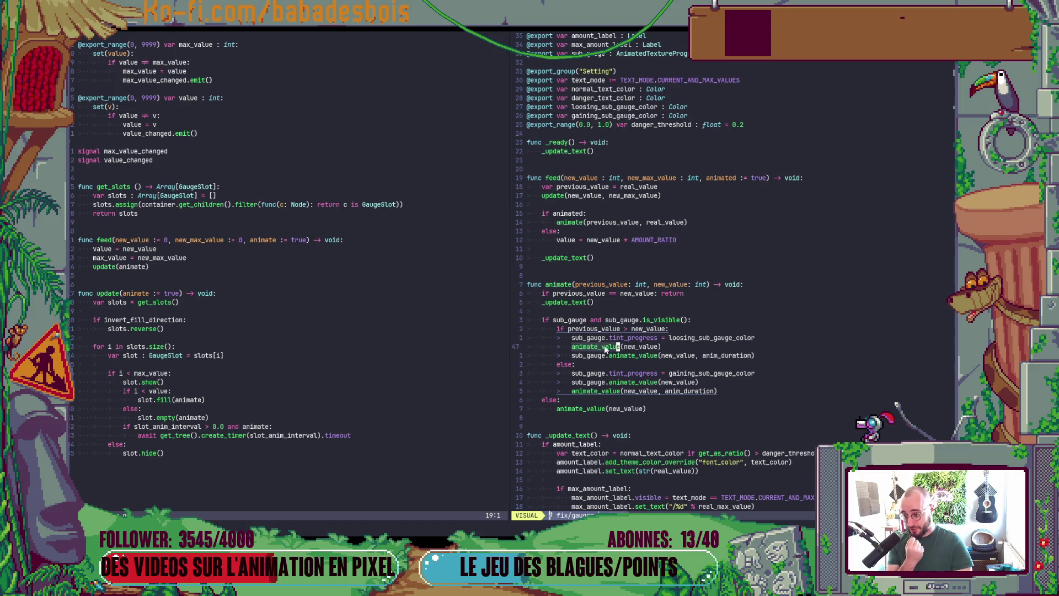
drag(616, 352, 580, 352)
double_click(634, 355)
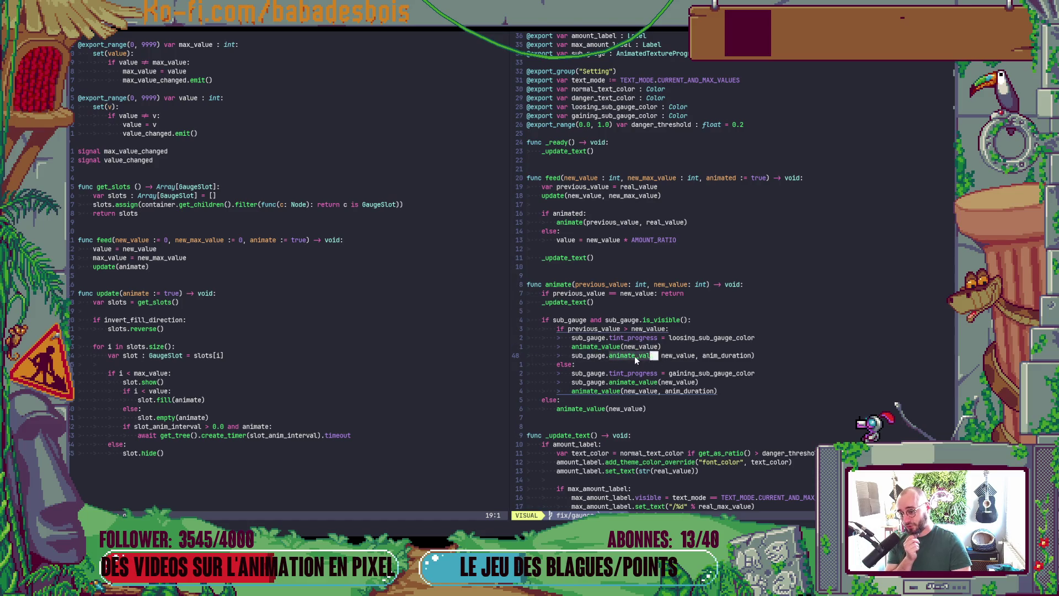
key(Escape)
click(686, 348)
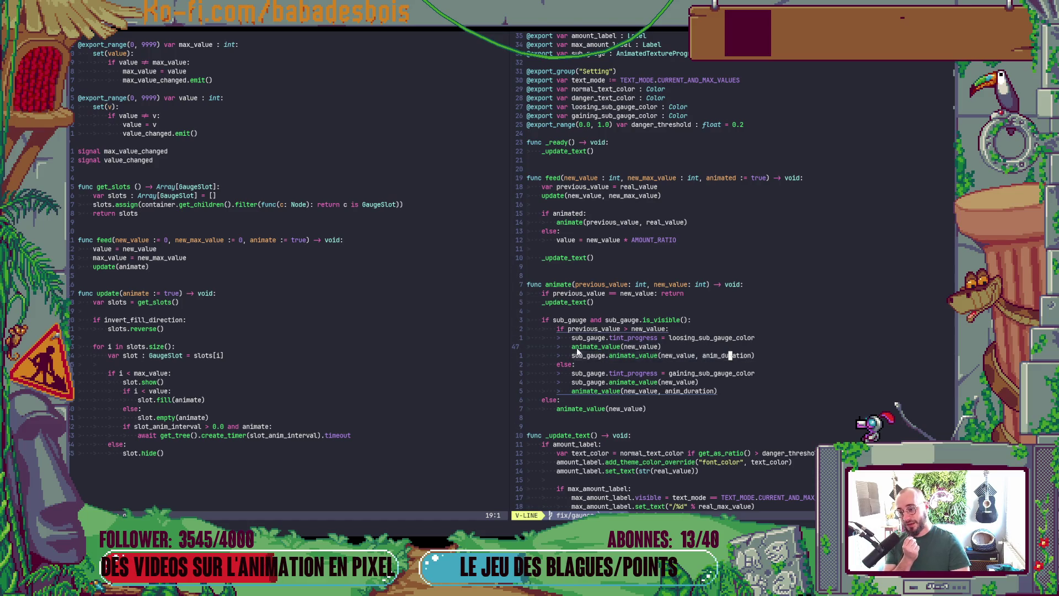
drag(687, 351, 663, 349)
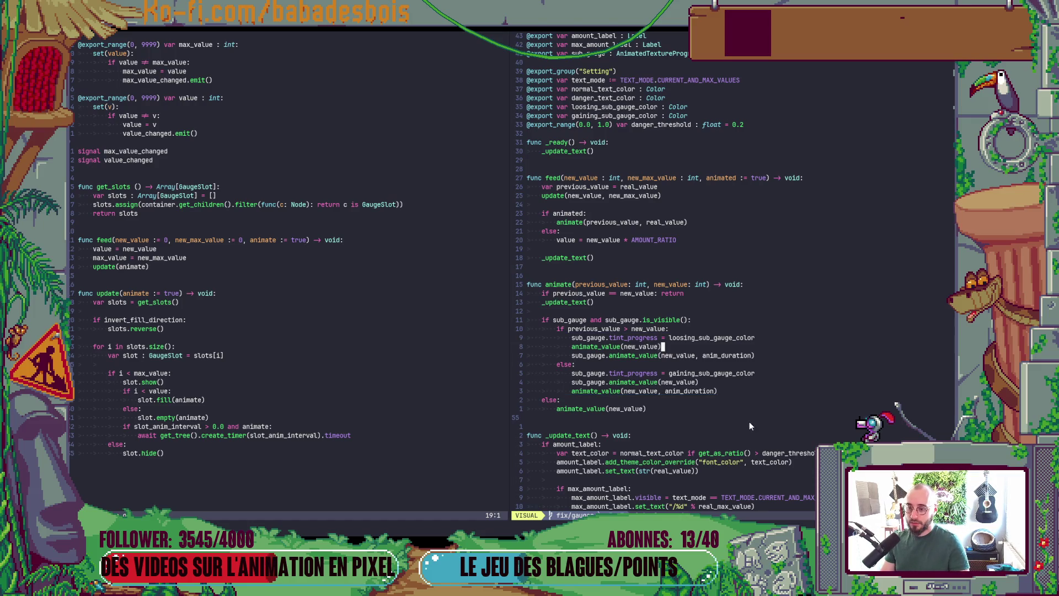
click(696, 382)
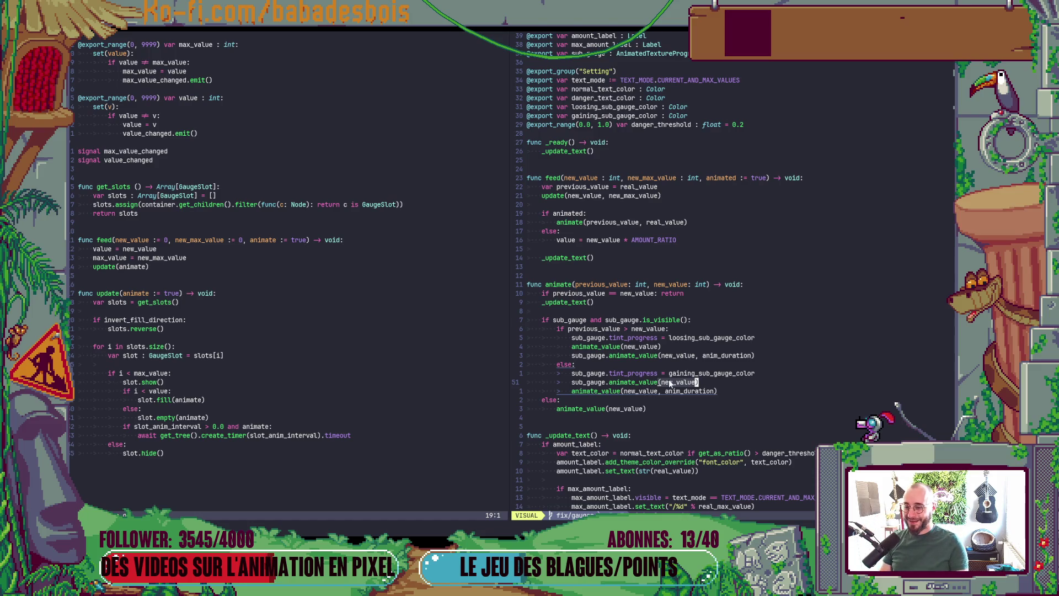
key(Escape)
Step: Step through the animate function's lines and revisit animate_value's definition before coming back
click(610, 346)
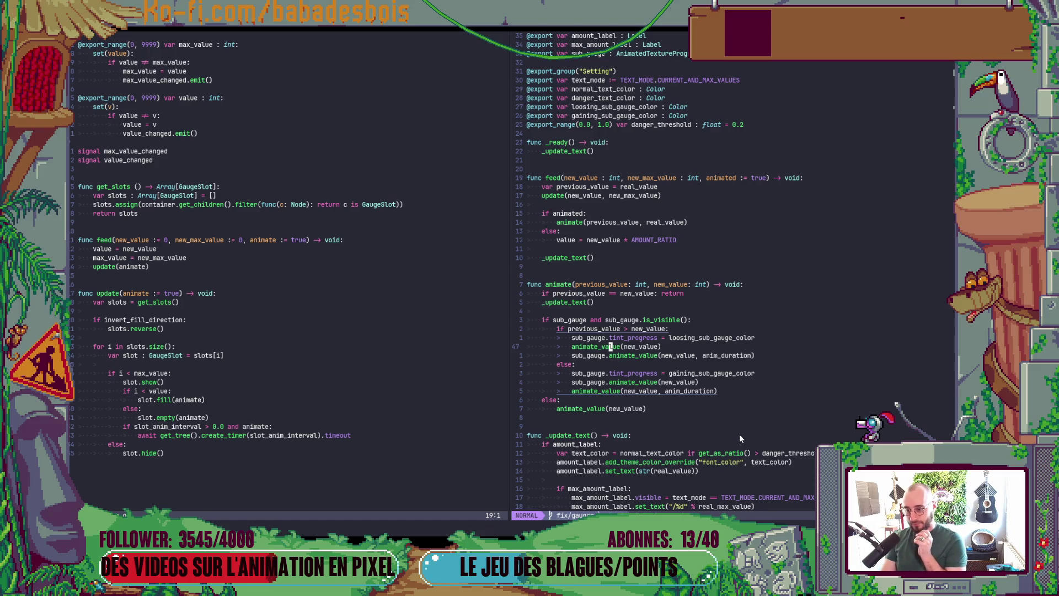
key(k)
key(k)
key(k)
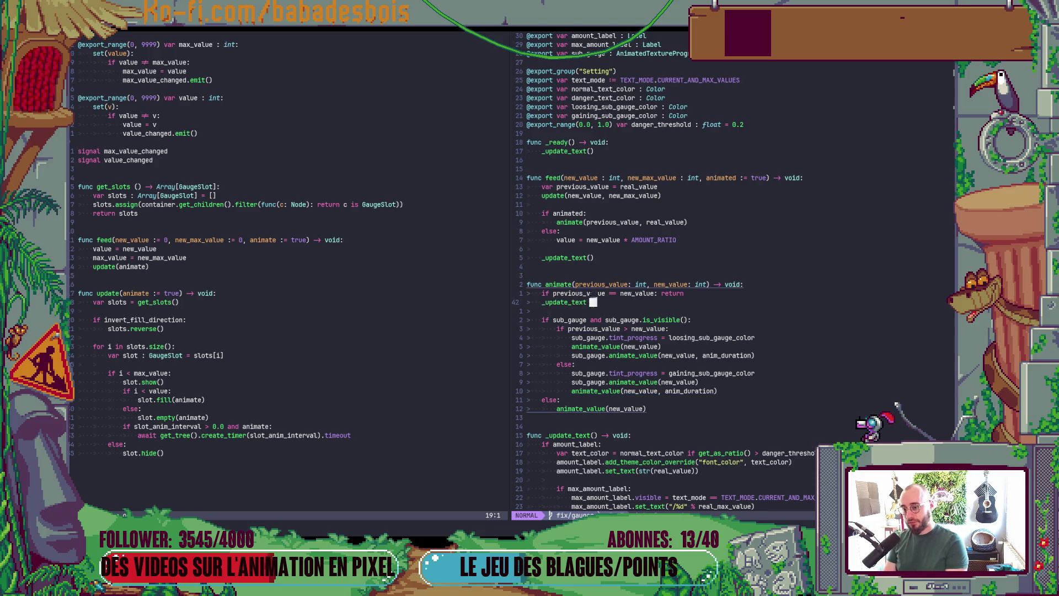
key(j)
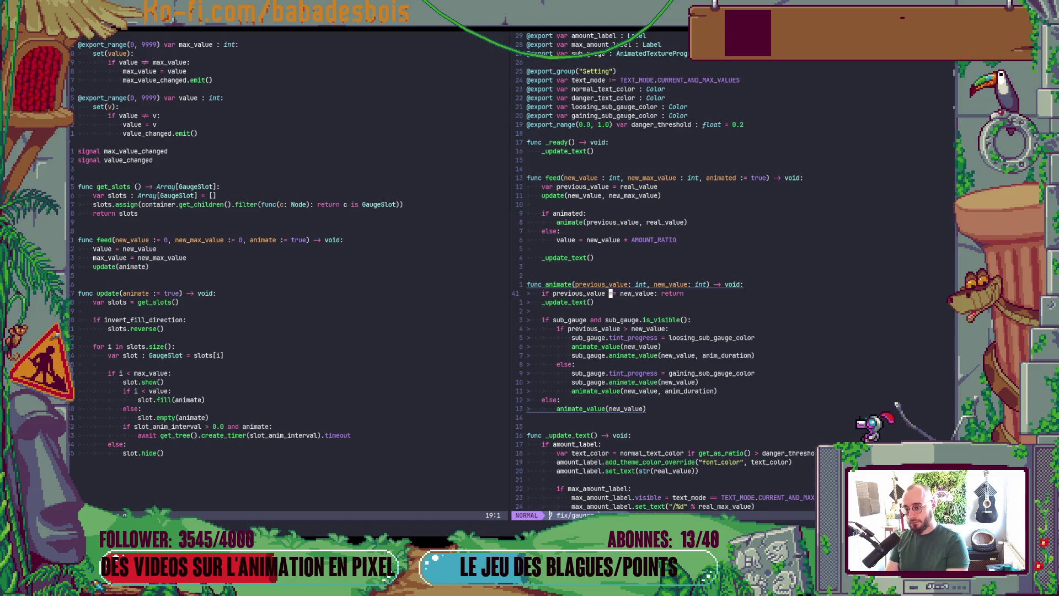
key(j)
key(j)
key(j)
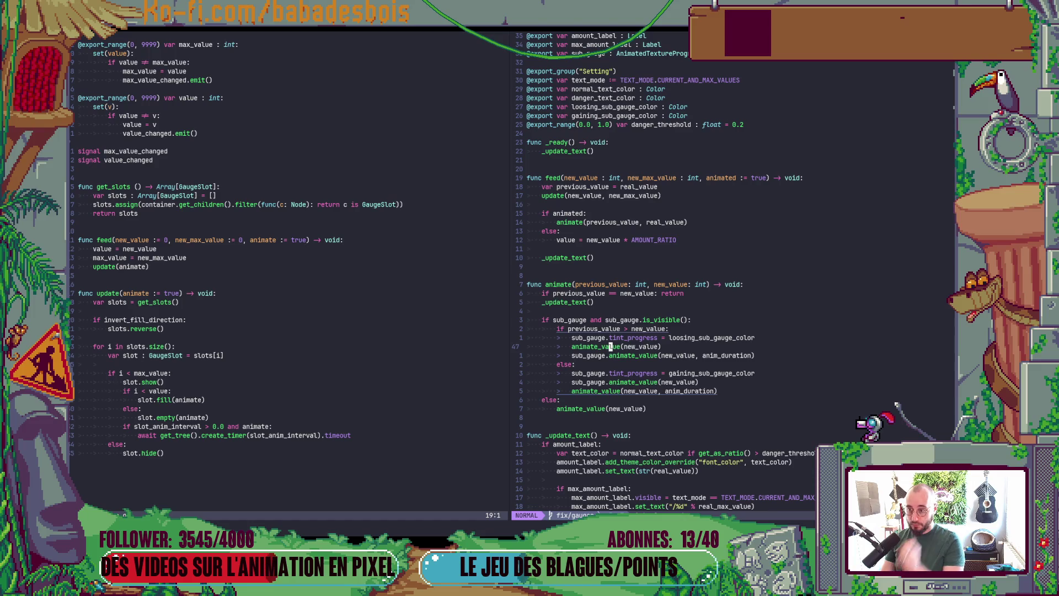
key(g)
key(d)
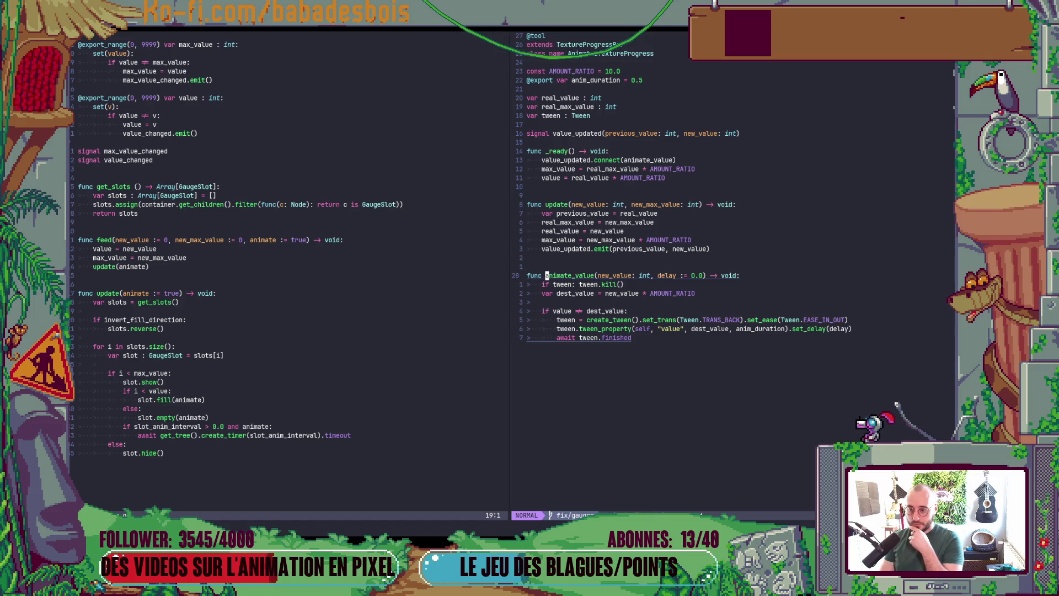
key(ctrl+o)
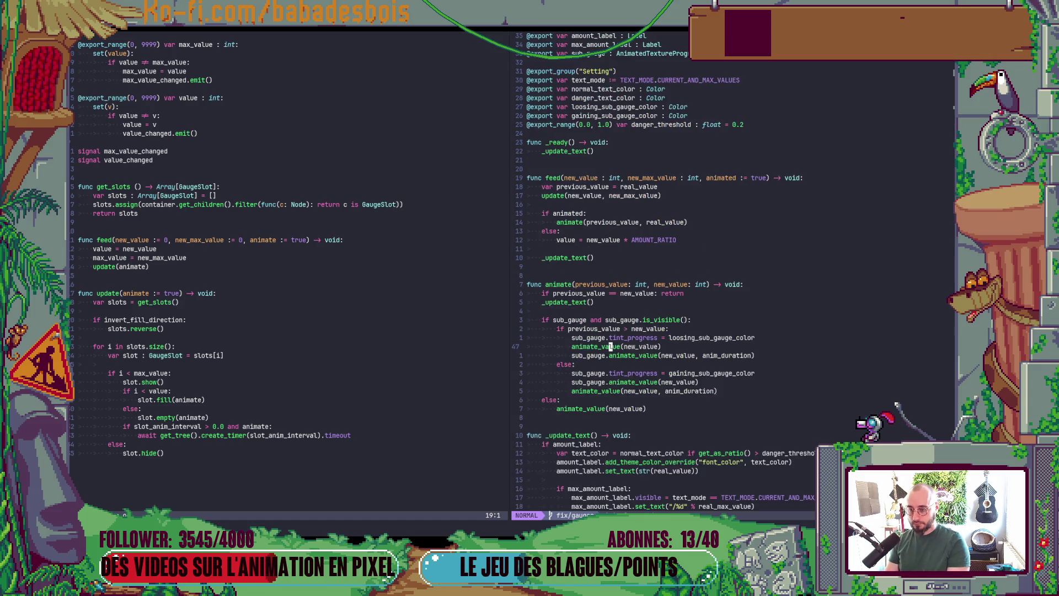
Step: Change line 41's guard from != to ==, comment it out, and relaunch the game
key(r)
key(equal)
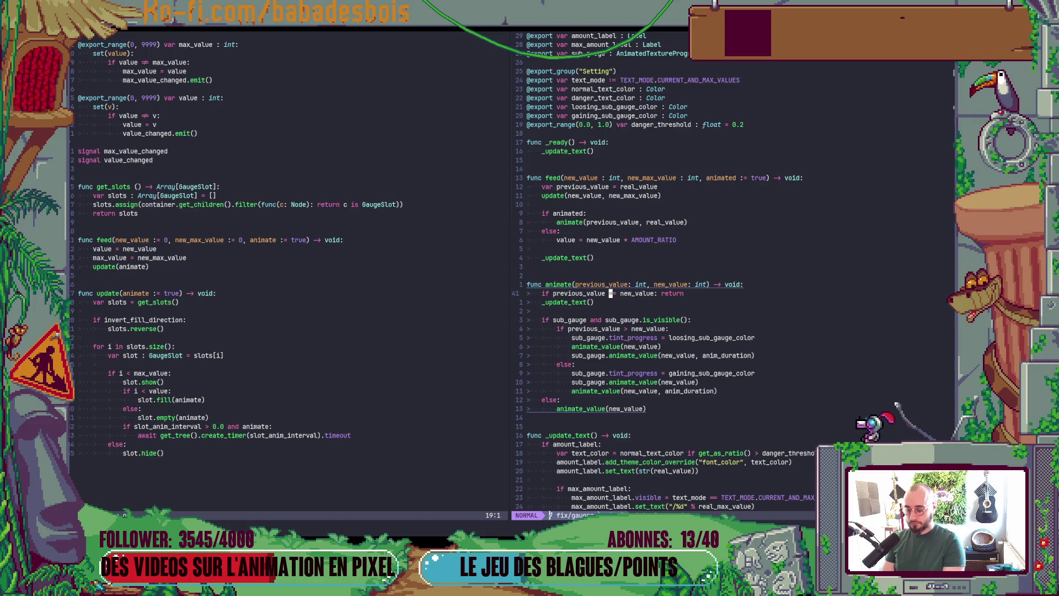
key(shift+i)
key(Escape)
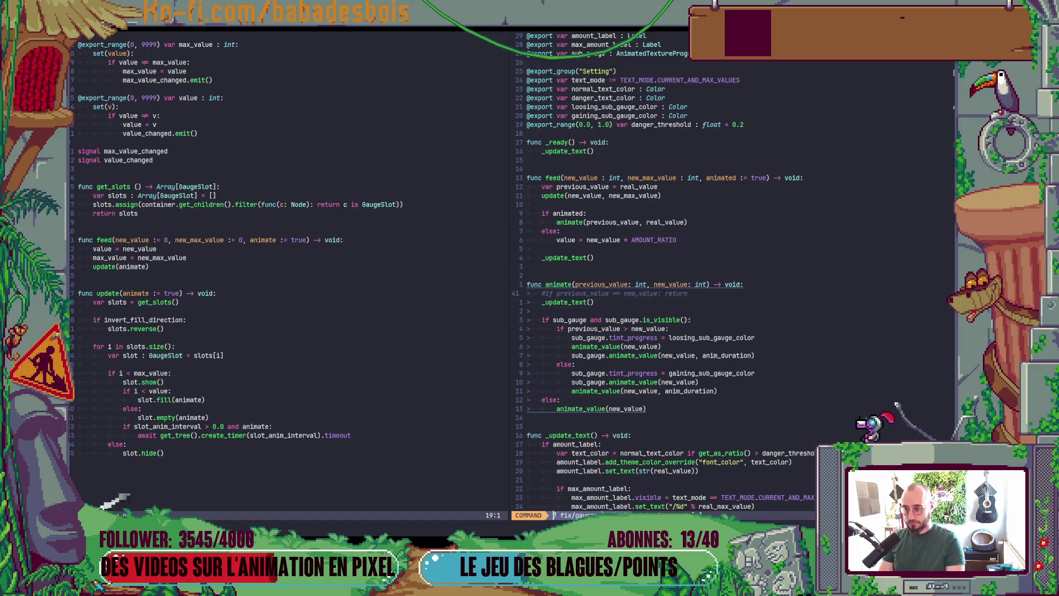
key(alt+Tab)
key(F5)
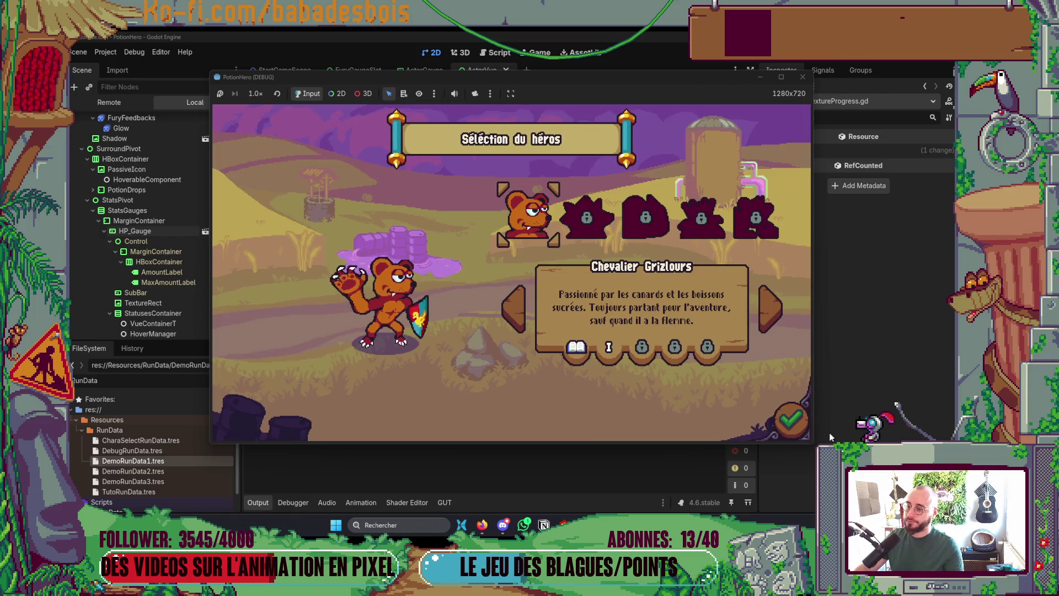
Step: Confirm the hero, get past the tutorial and map, and end a battle turn to watch the HP gauges drop
key(Return)
key(Return)
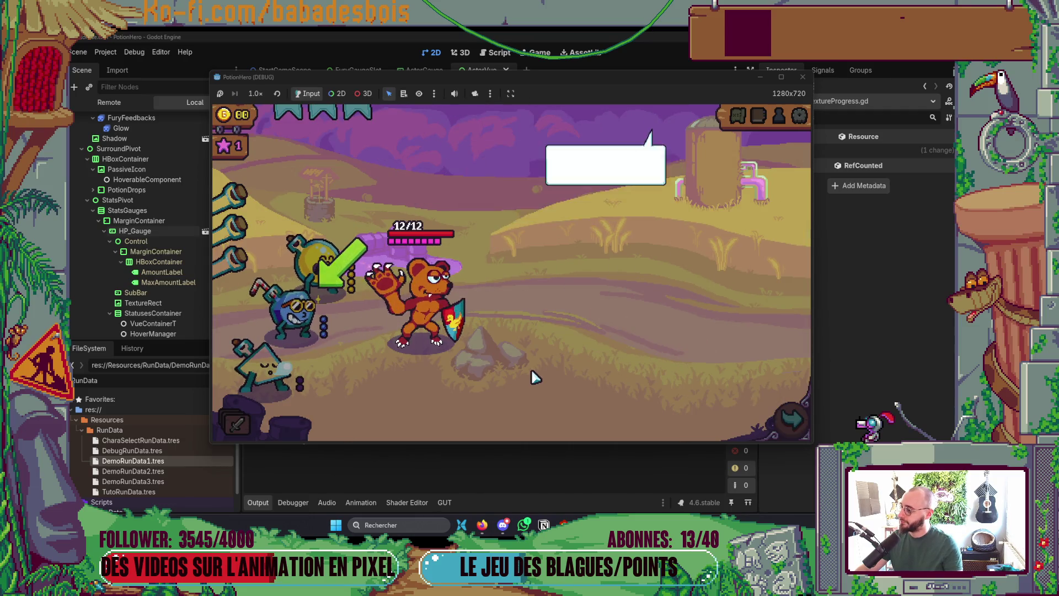
click(534, 377)
click(778, 420)
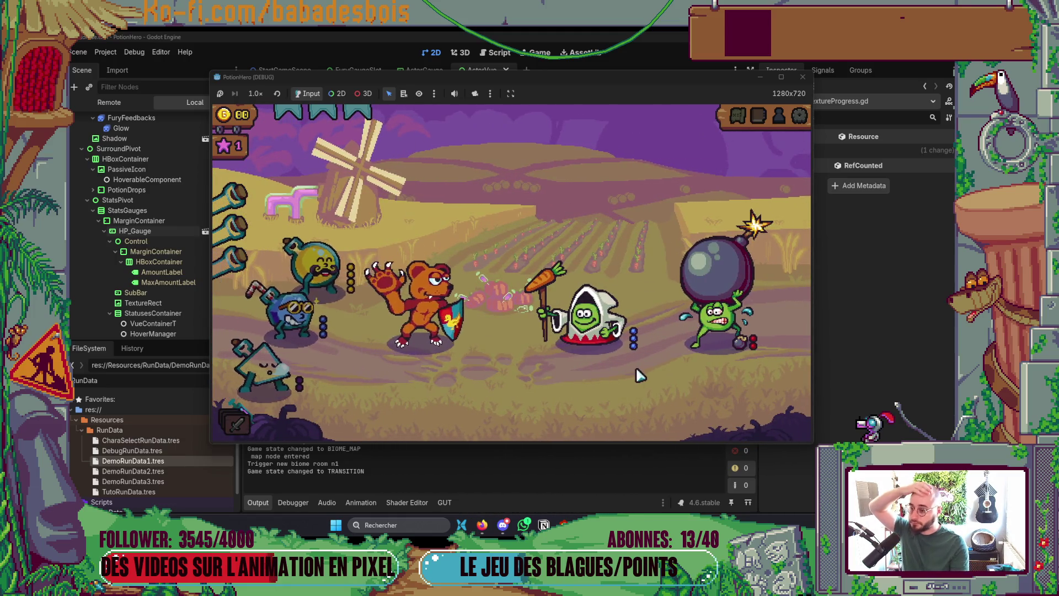
click(768, 425)
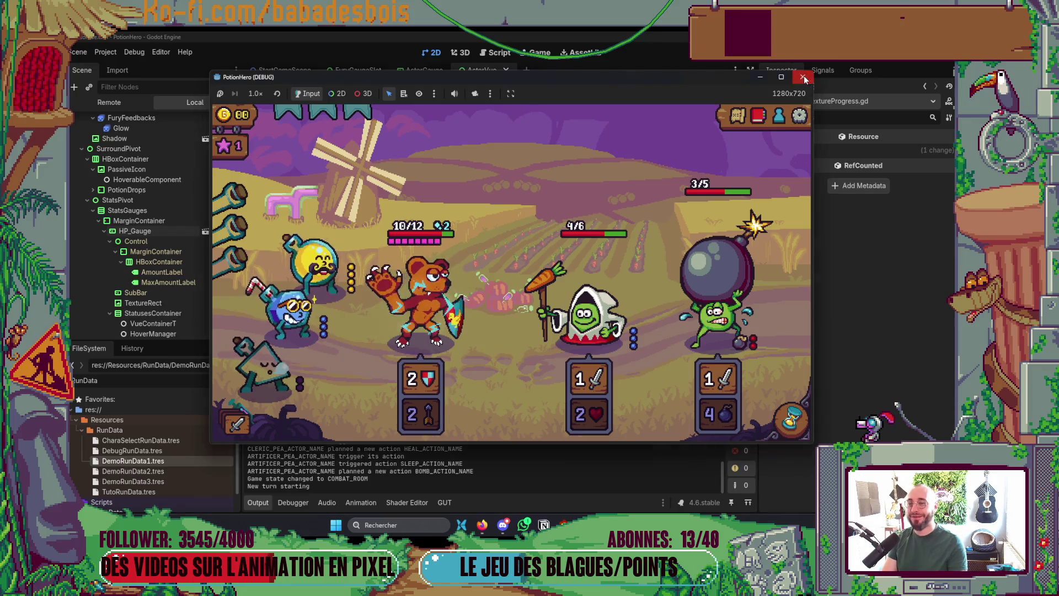
Step: Back in Neovim, delete the # on the guard line with x and save with :w
key(alt+Tab)
text(x:w)
key(Return)
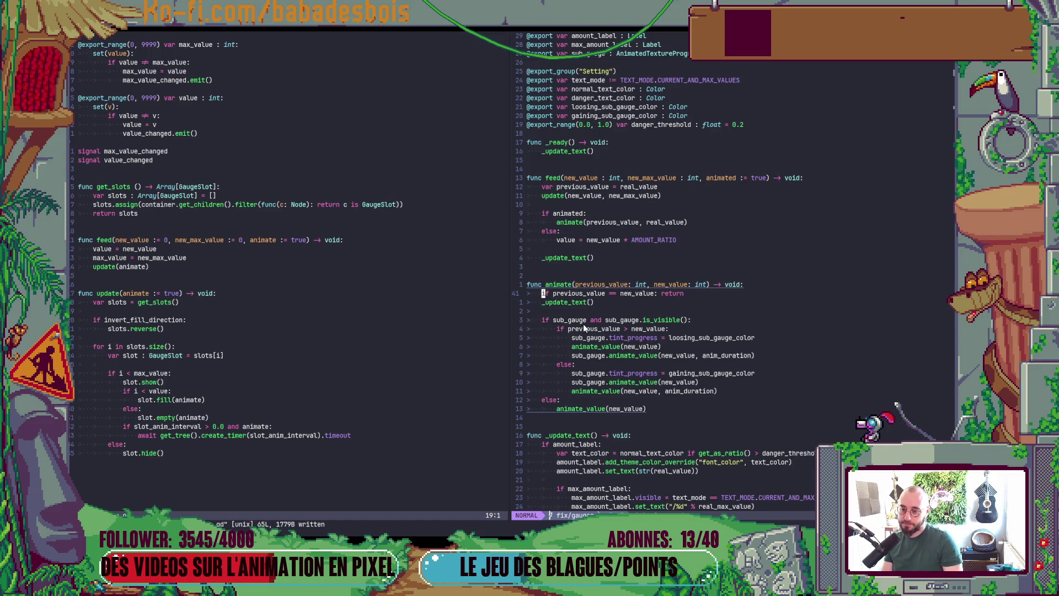
Step: Place the caret on the animate_value call on line 47 and switch to Godot
click(584, 346)
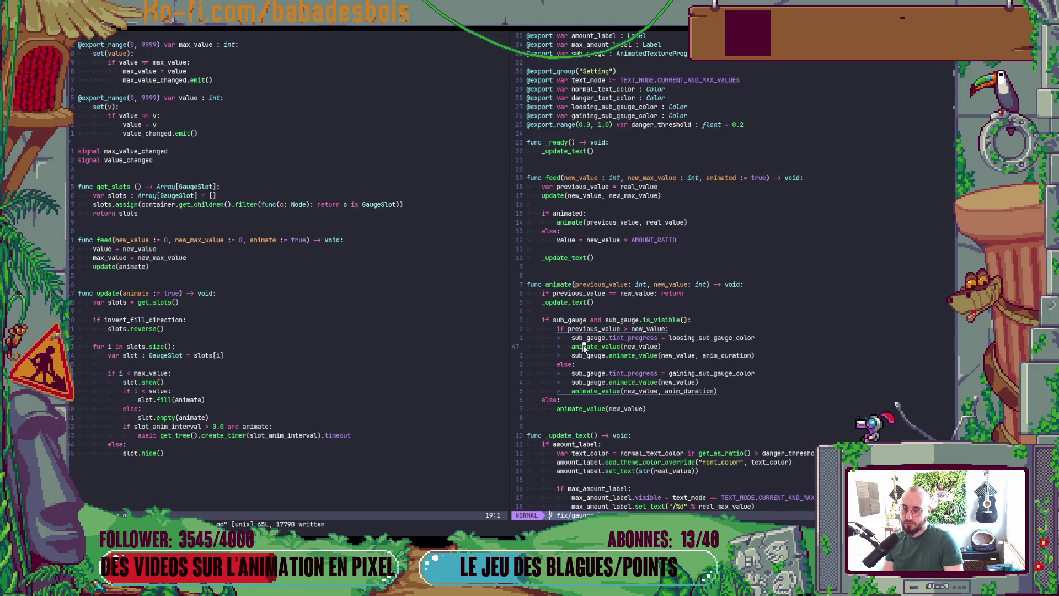
key(alt+Tab)
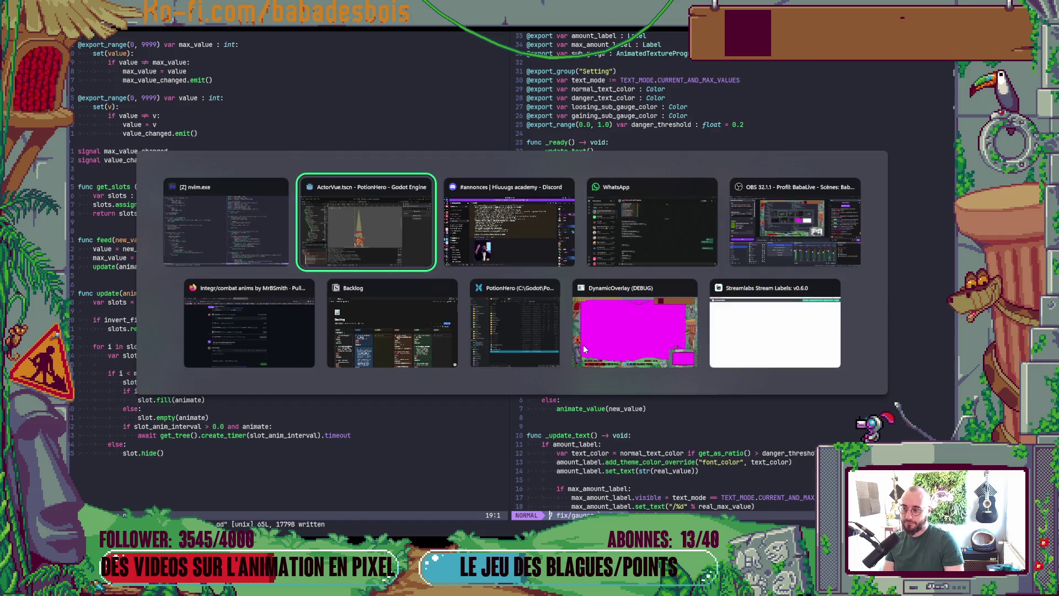
Step: Relaunch the game with F5, start the second adventure, dismiss the tutorial, and enter a battle room
key(F5)
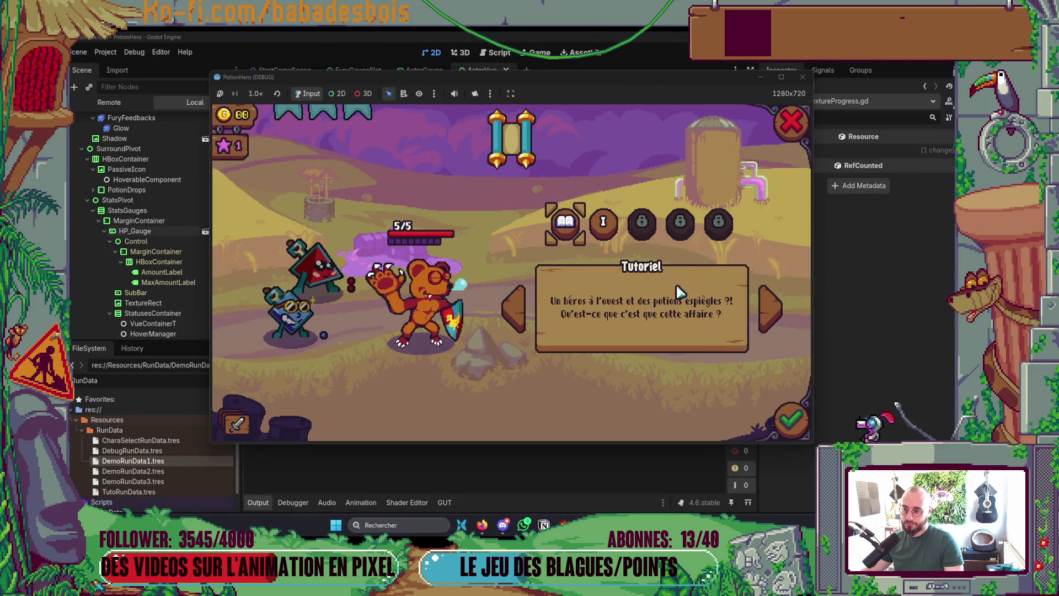
click(605, 222)
click(604, 222)
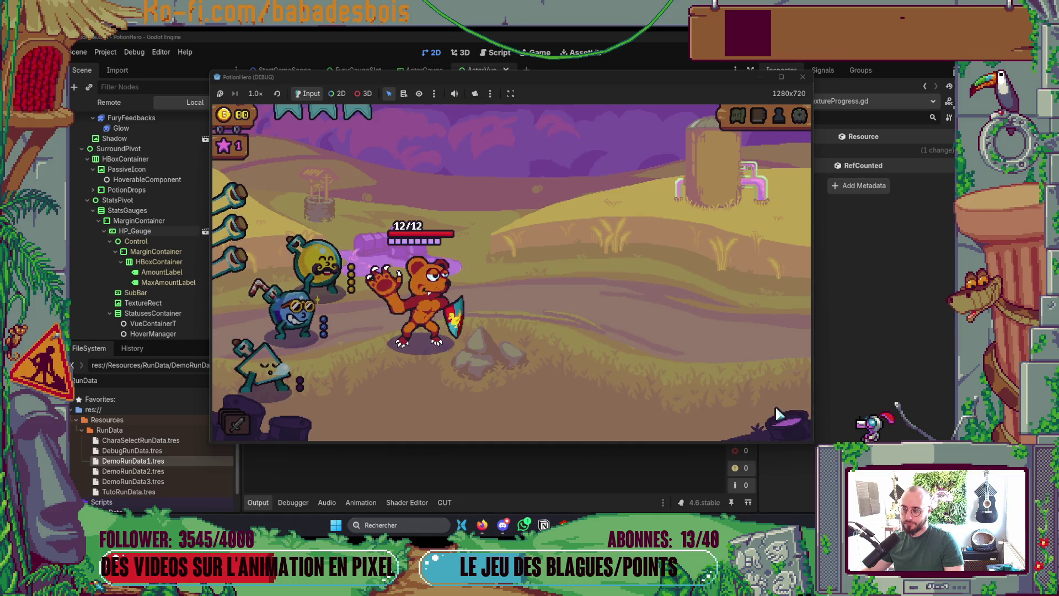
click(739, 340)
click(739, 341)
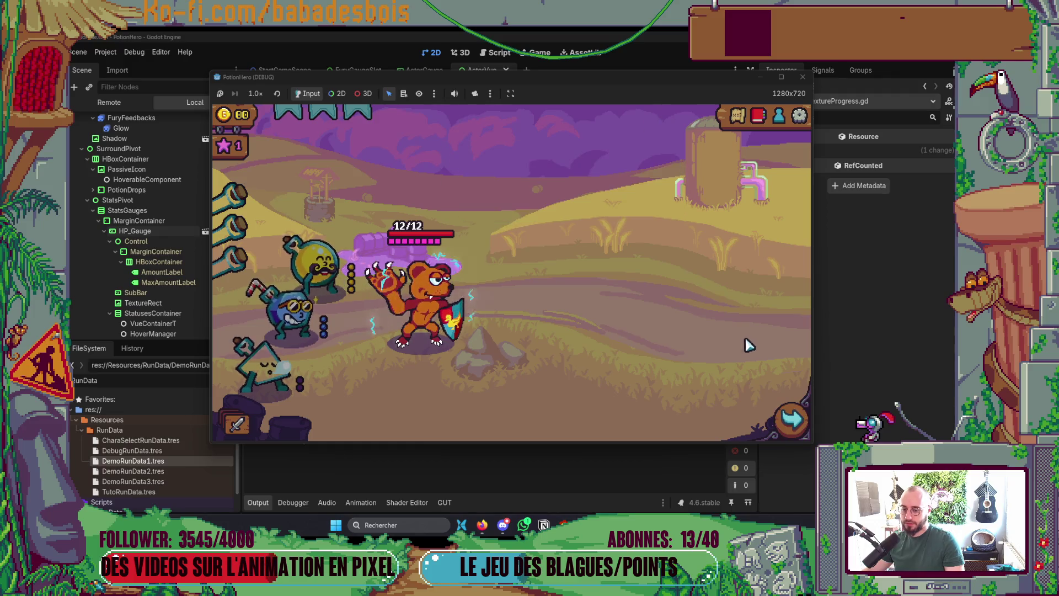
click(311, 298)
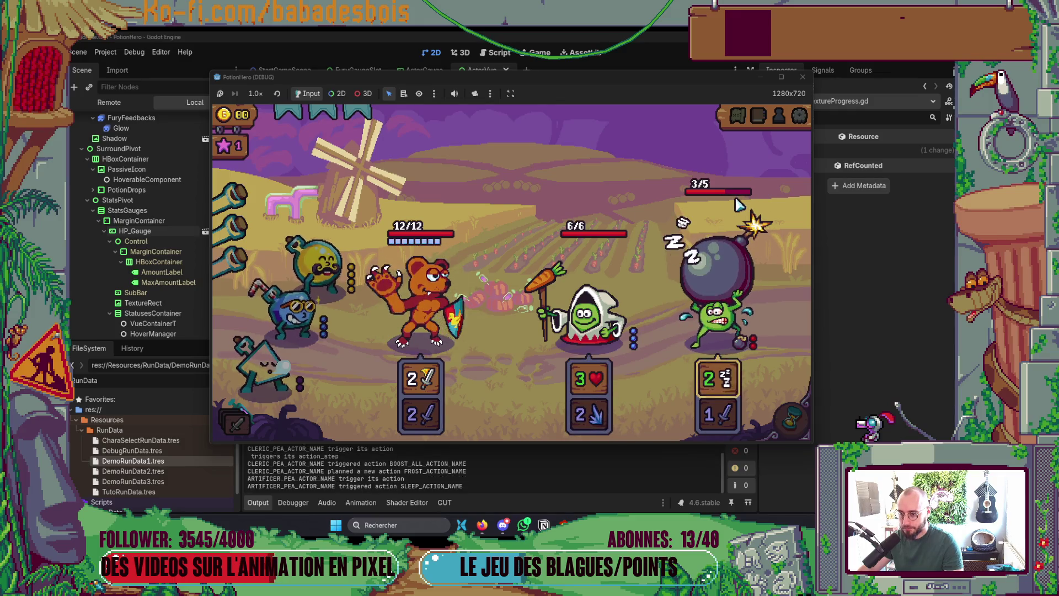
Step: Stop the game after the bomb enemy falls to 3/5, then put the caret on sub_gauge's animate_value call
click(802, 77)
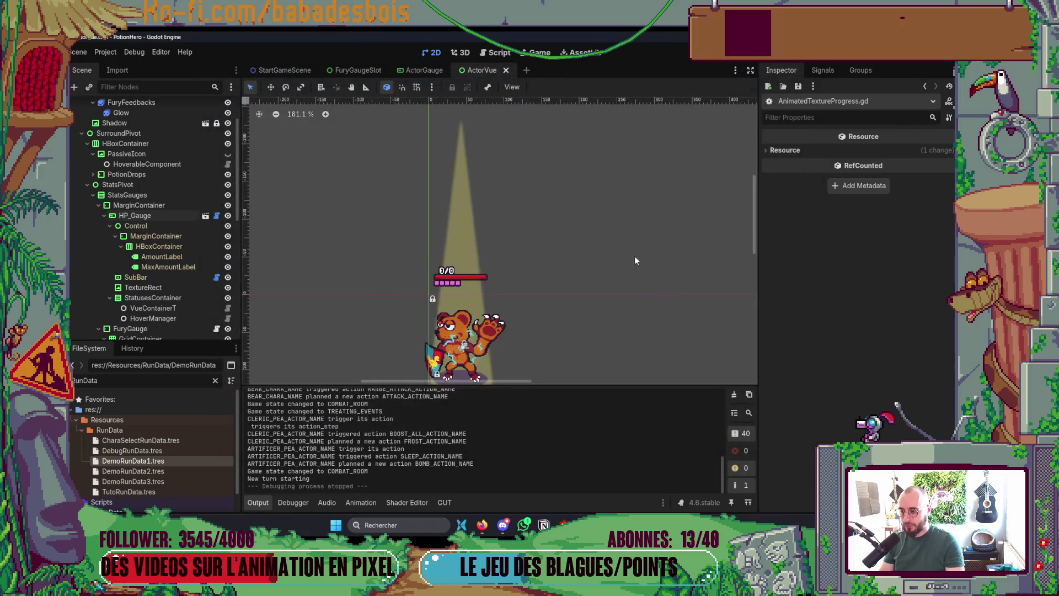
key(alt+Tab)
click(640, 355)
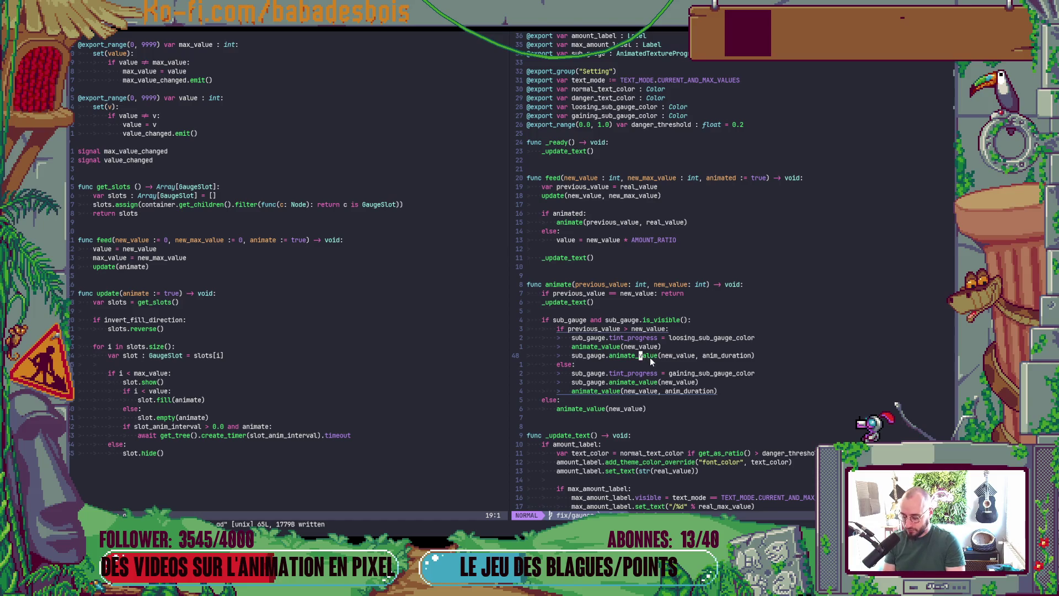
key(g)
key(d)
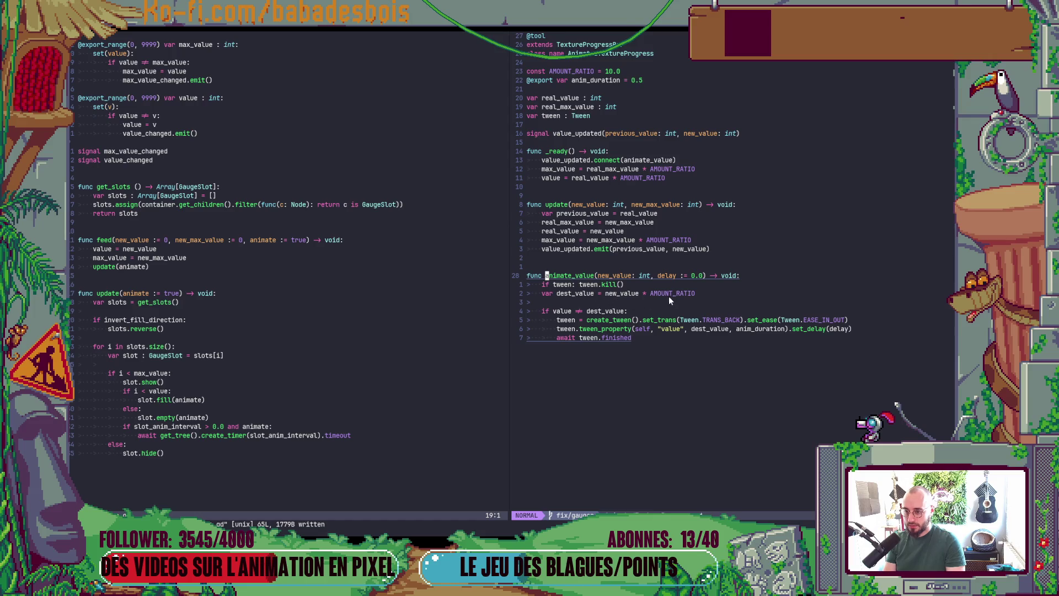
click(669, 329)
click(666, 338)
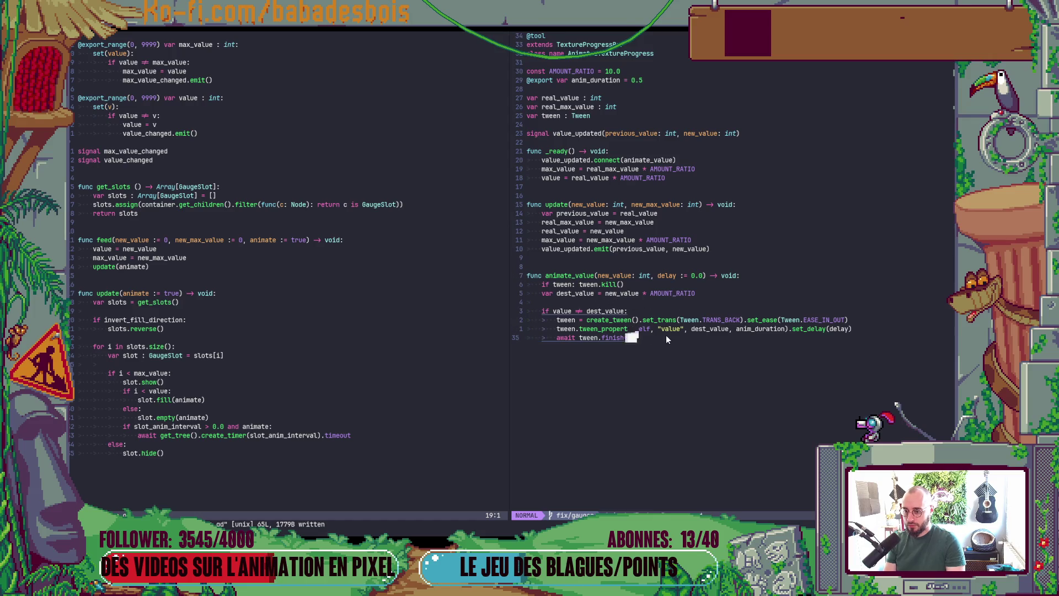
key(ctrl+o)
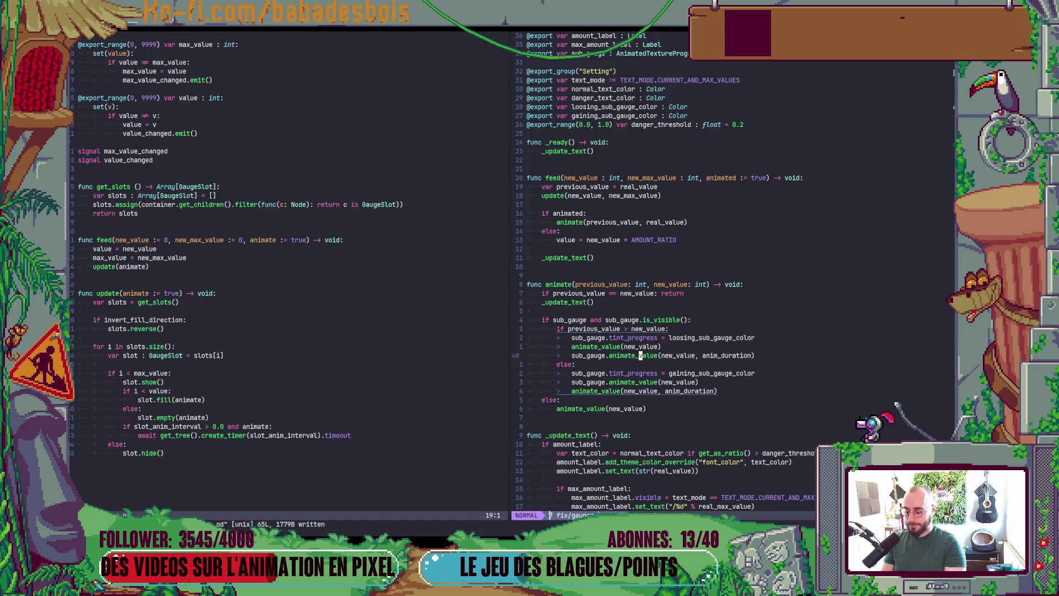
key(g)
key(d)
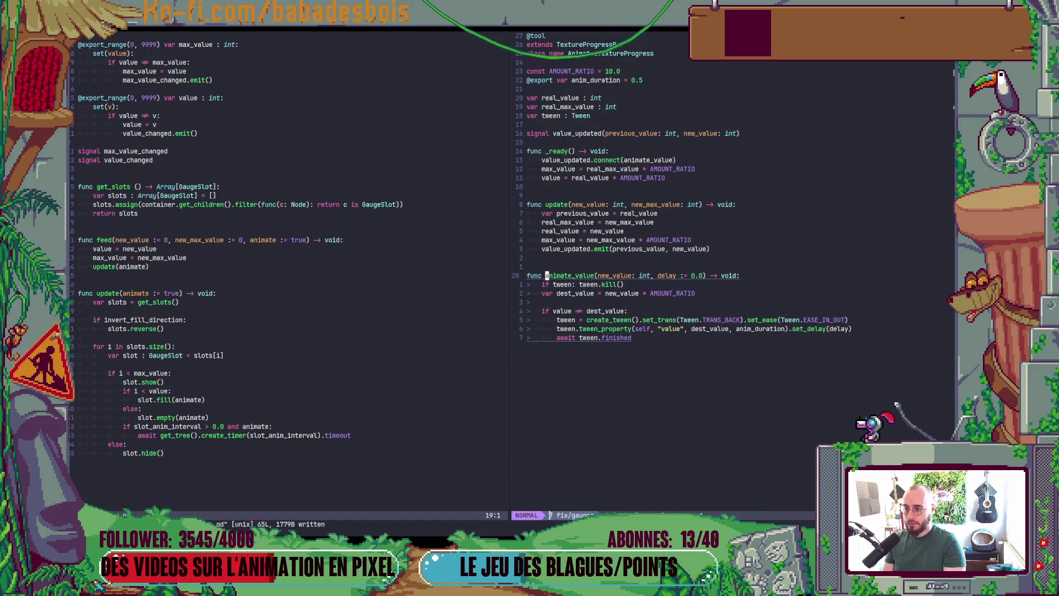
key(k)
key(k)
key(k)
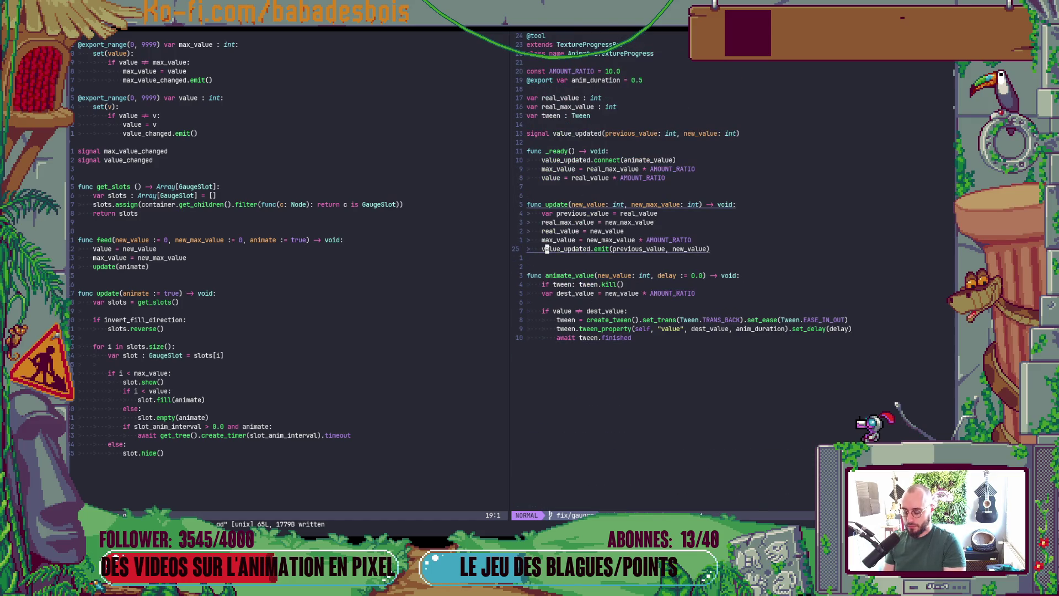
key(ctrl+o)
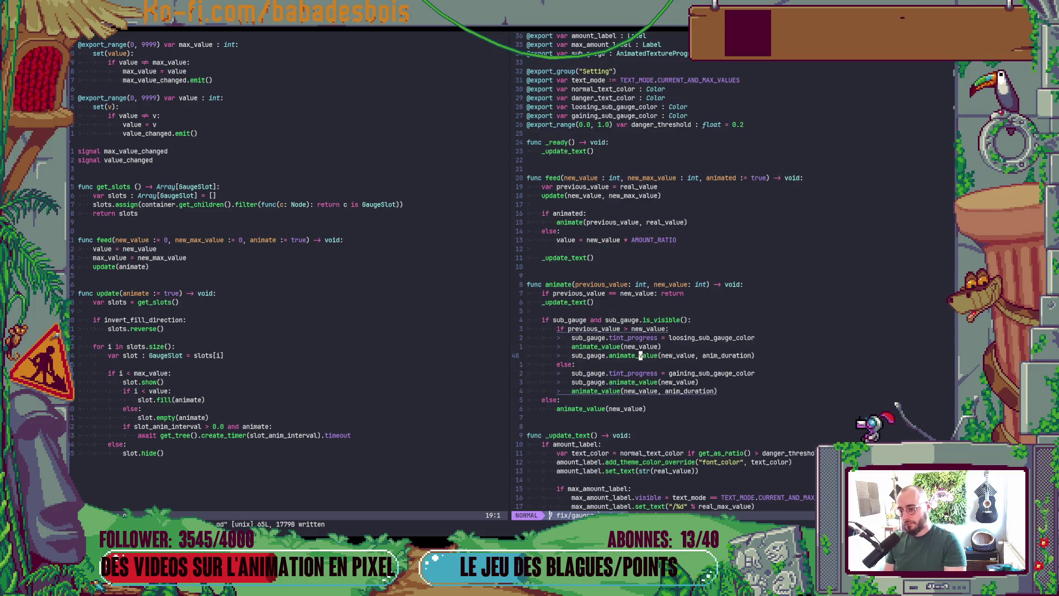
key({)
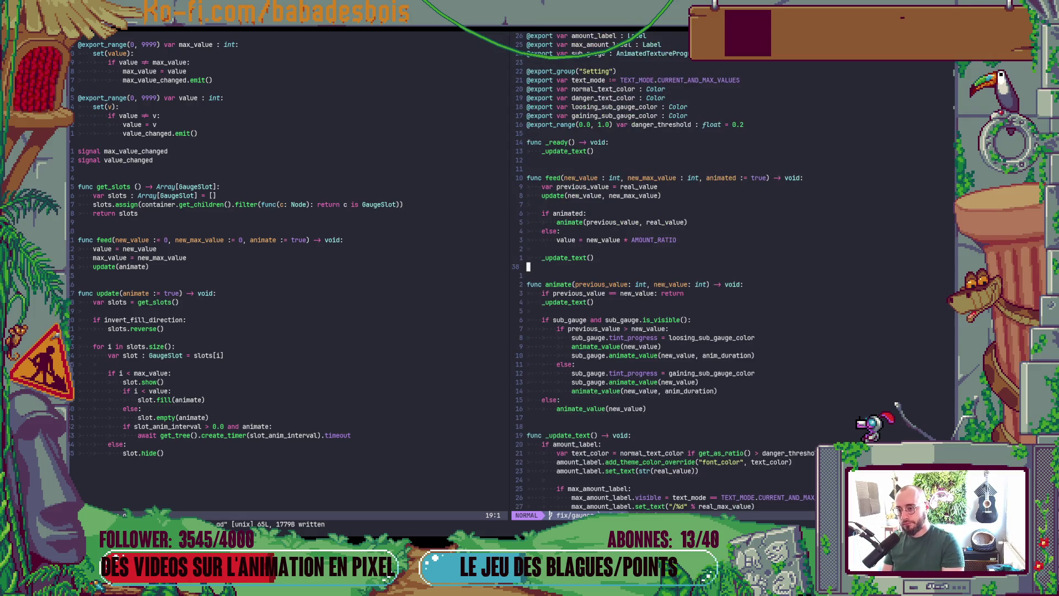